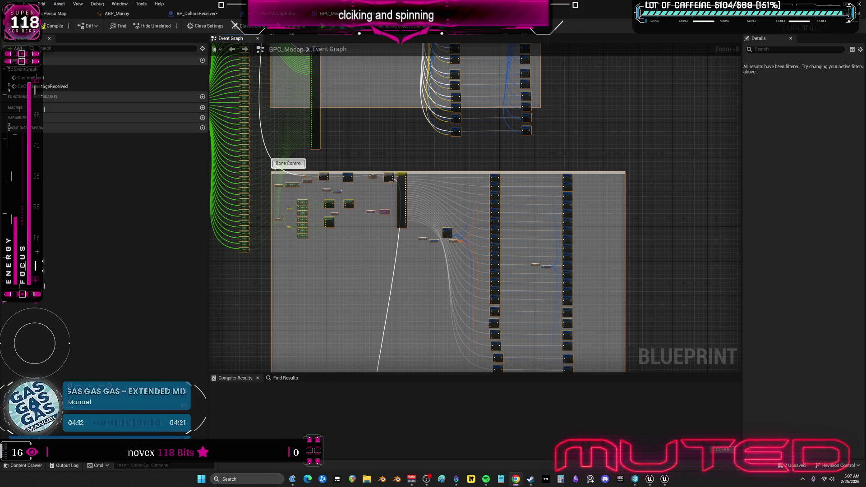
Step: Bring the Multiplayer - Unreal Editor play session forward from the taskbar
{"action": "left_click", "coordinate": [665, 480]}
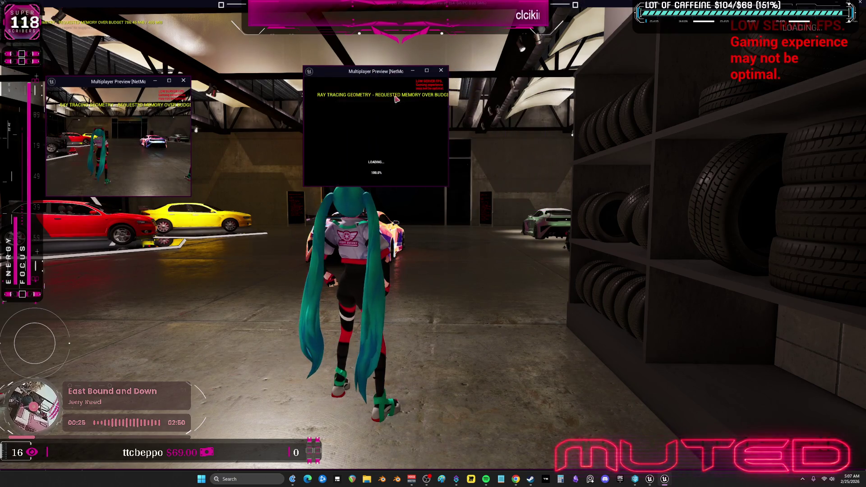
Step: Enlarge the Client 2 and Client 1 preview windows
{"action": "left_click_drag", "start_coordinate": [448, 185], "coordinate": [628, 264]}
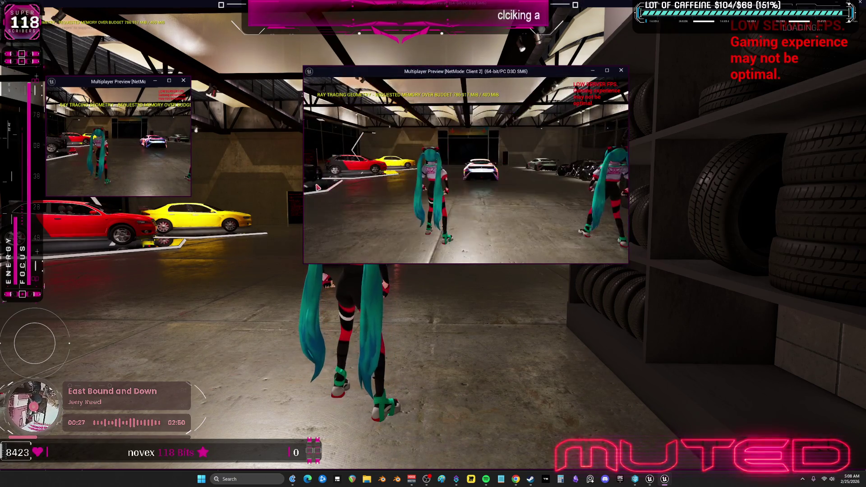
{"action": "left_click_drag", "start_coordinate": [113, 81], "coordinate": [79, 76]}
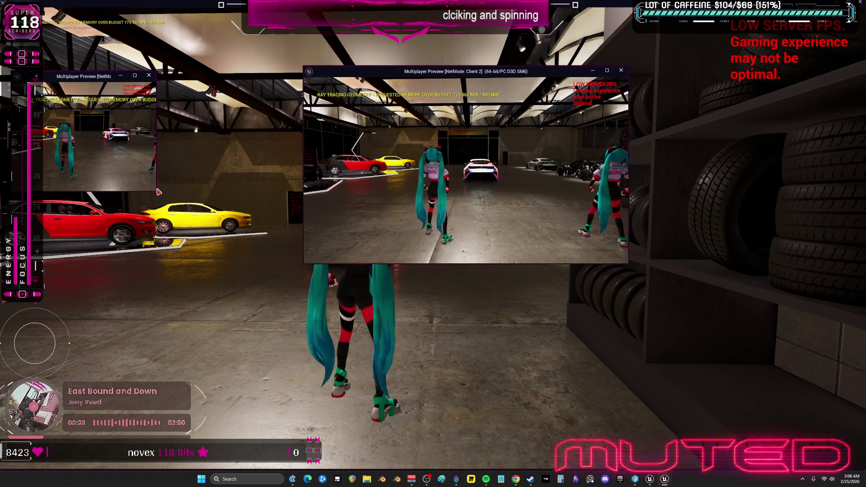
{"action": "left_click_drag", "start_coordinate": [157, 193], "coordinate": [294, 270]}
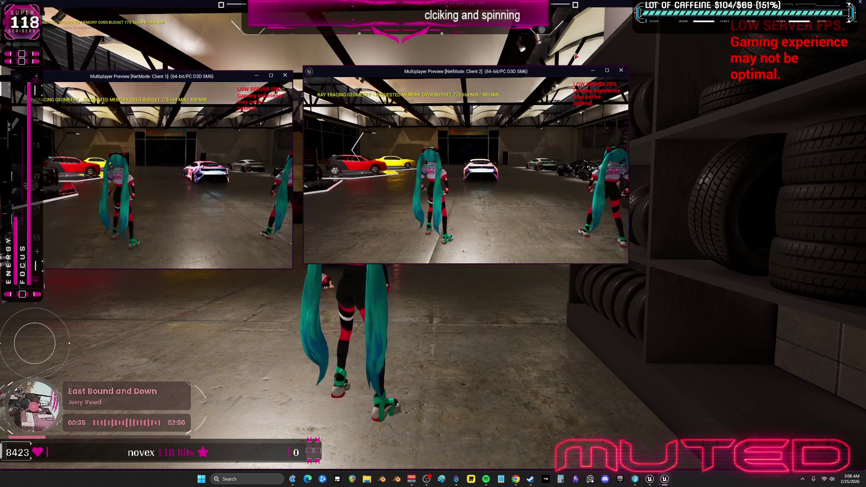
Step: Restore the full-screen Server 0 view to a window, then move and enlarge it on the right
{"action": "left_click", "coordinate": [577, 19]}
{"action": "key", "text": "alt+Return"}
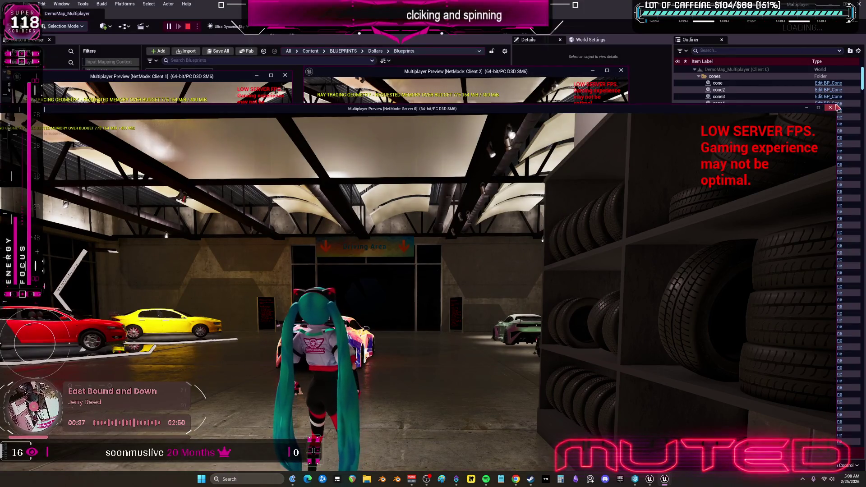
{"action": "left_click", "coordinate": [819, 107]}
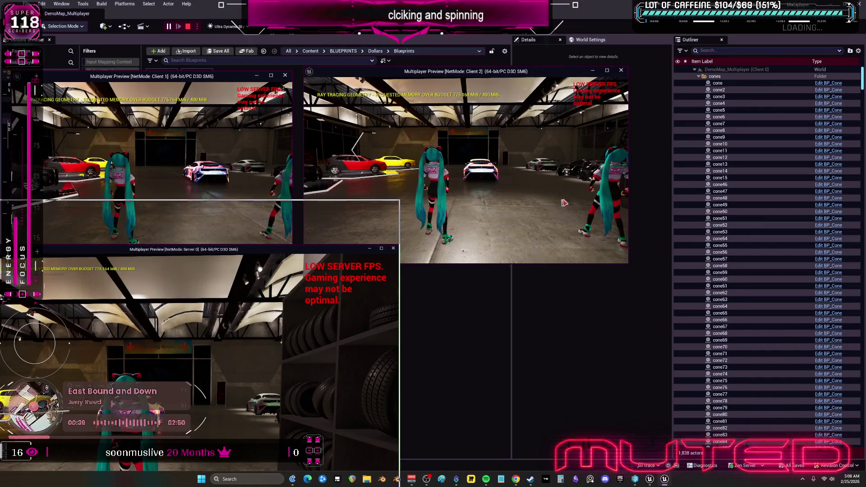
{"action": "left_click_drag", "start_coordinate": [620, 204], "coordinate": [593, 271]}
{"action": "left_click", "coordinate": [593, 270]}
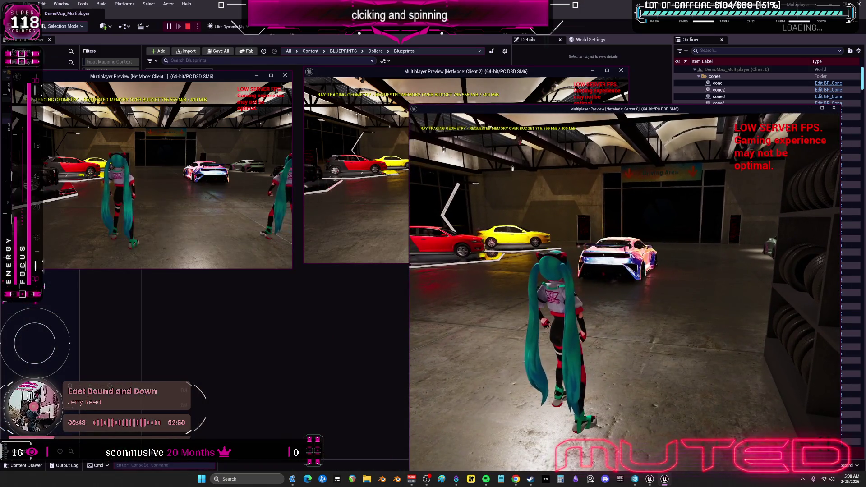
Step: Stack Client 2 below Client 1 on the left side
{"action": "mouse_move", "coordinate": [418, 71]}
{"action": "left_mouse_down"}
{"action": "mouse_move", "coordinate": [389, 115]}
{"action": "mouse_move", "coordinate": [155, 268]}
{"action": "left_mouse_up"}
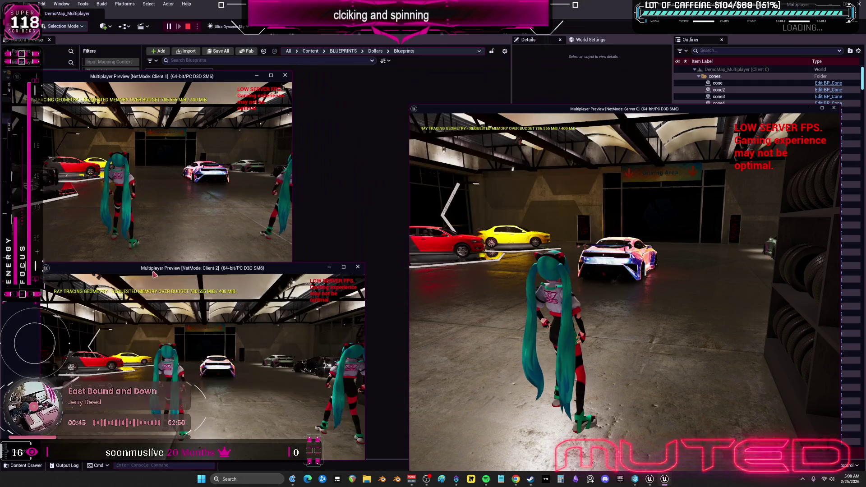
{"action": "left_click_drag", "start_coordinate": [204, 78], "coordinate": [228, 59]}
{"action": "left_click", "coordinate": [190, 149]}
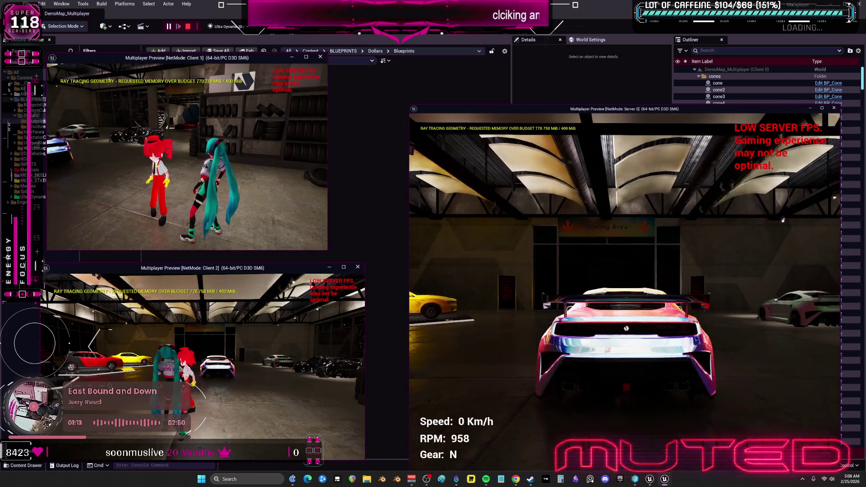
Step: Drive the server's car forward, steer and reverse with WASD, then exit play with Esc
{"action": "key", "text": "w"}
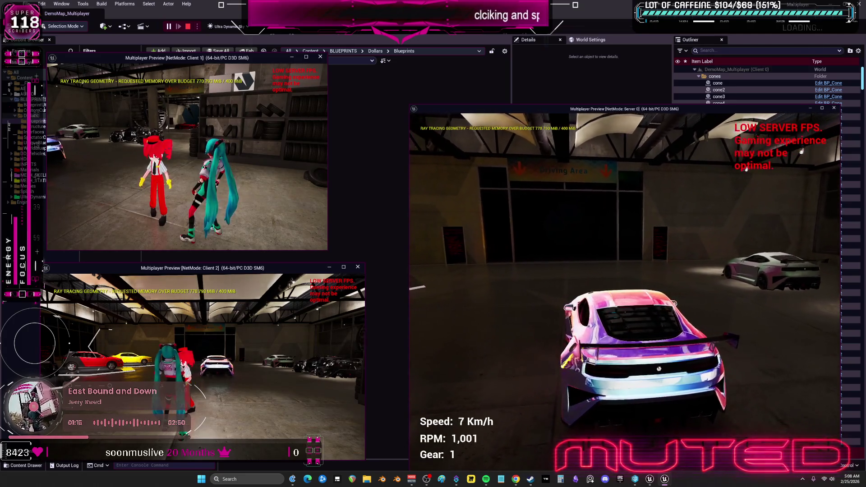
{"action": "key", "text": "a"}
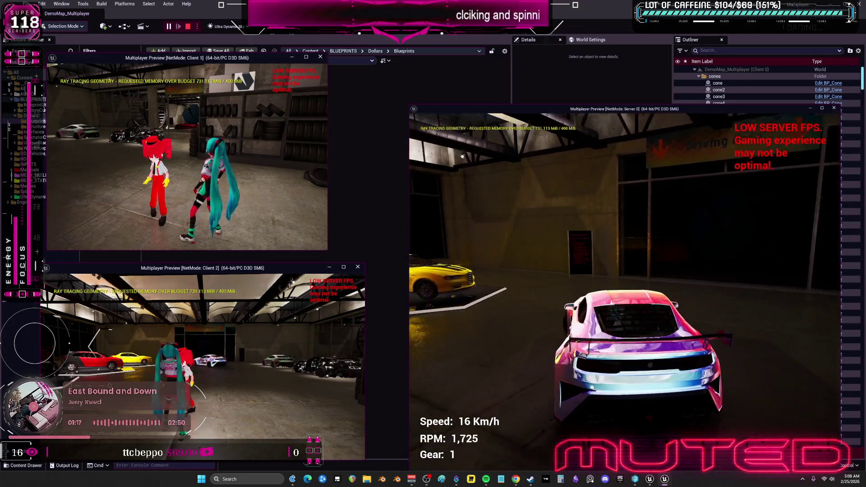
{"action": "key", "text": "s"}
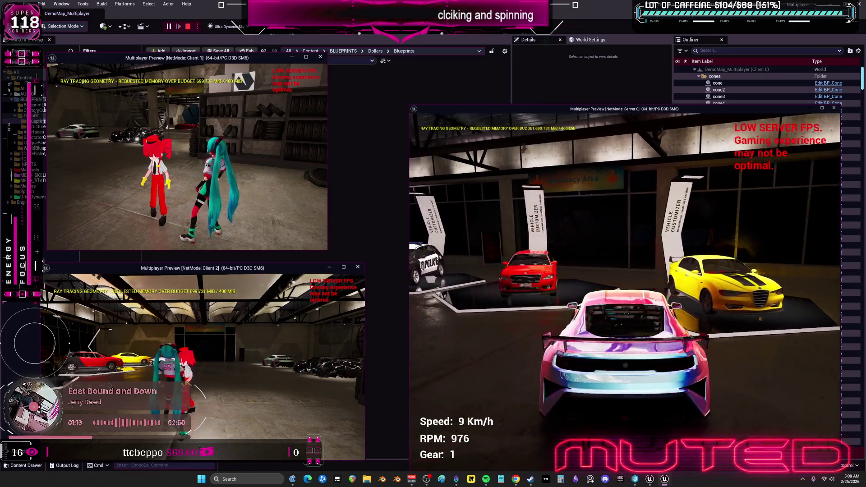
{"action": "key", "text": "d"}
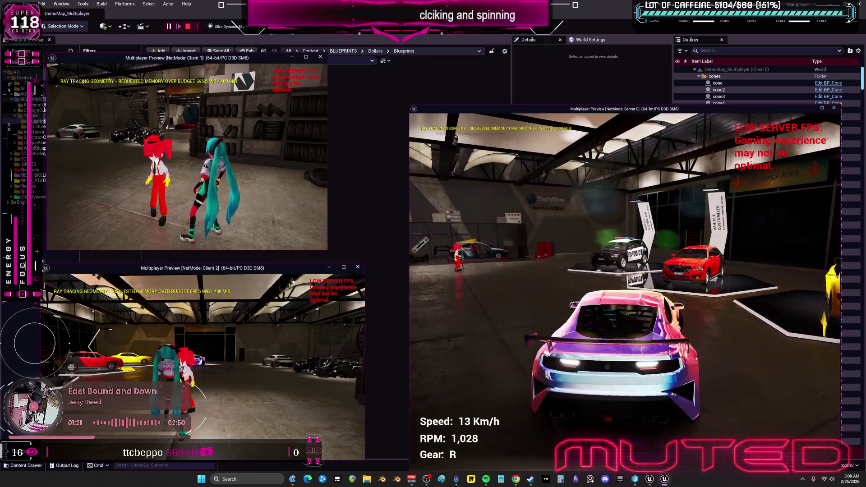
{"action": "key", "text": "w"}
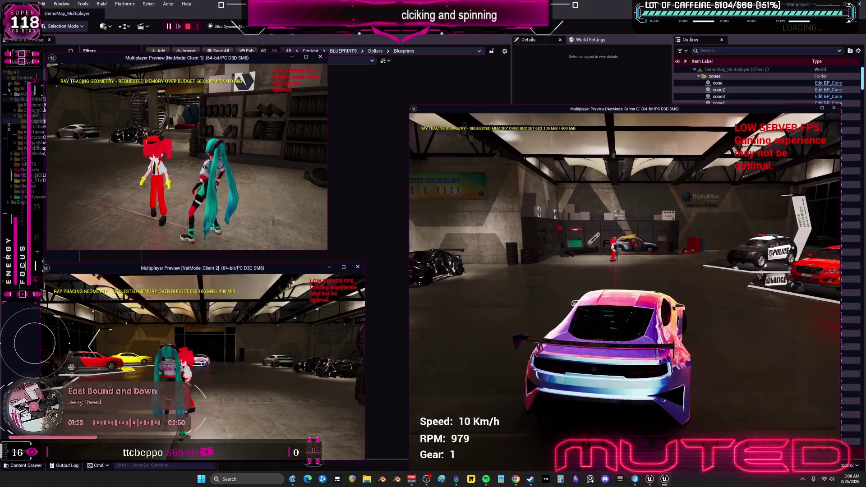
{"action": "key", "text": "d"}
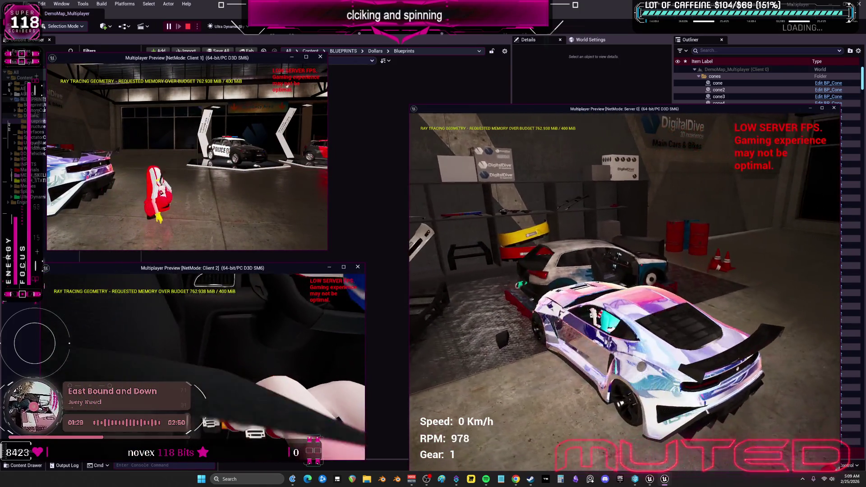
{"action": "key", "text": "s"}
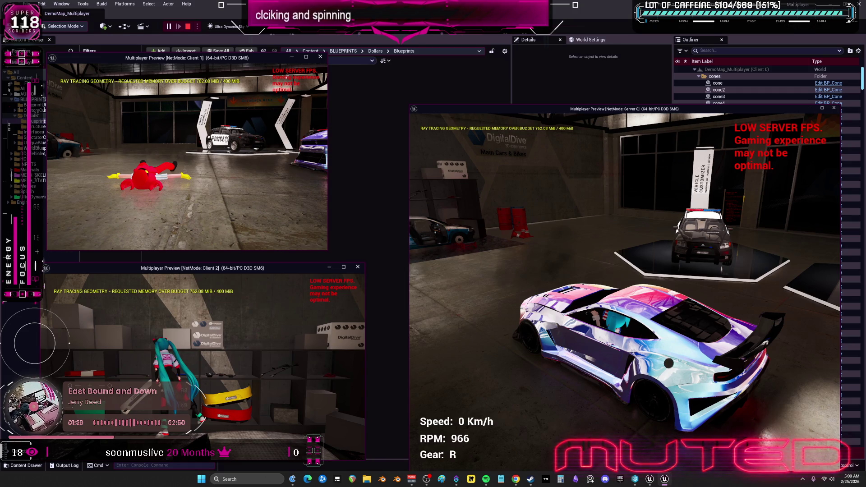
{"action": "key", "text": "Escape"}
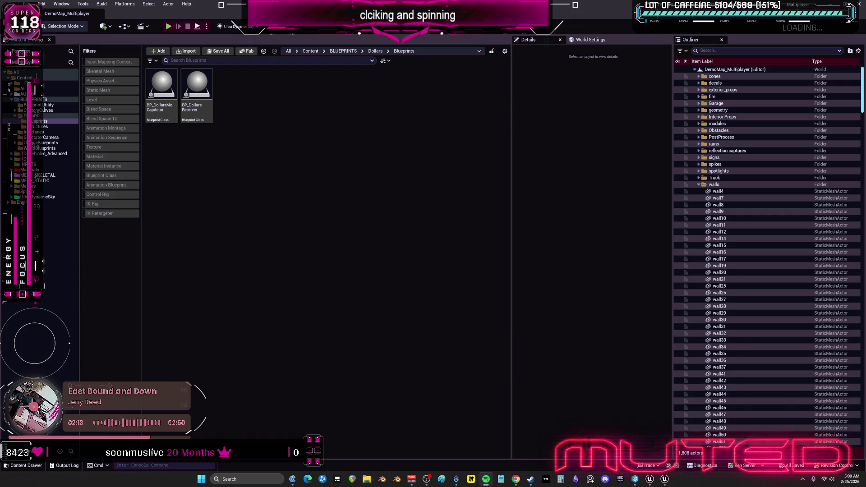
{"action": "key", "text": "XF86AudioNext"}
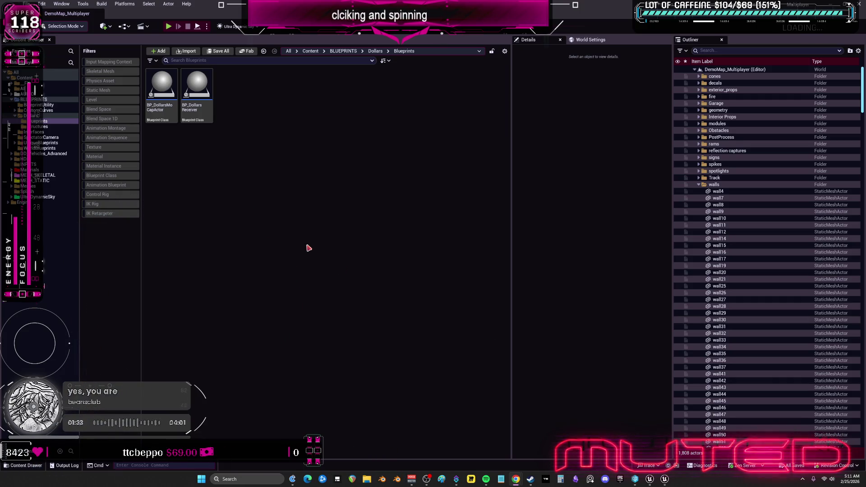
Step: Open BP_DollarsMoCapActor, go up to BLUEPRINTS, minimize it and restore BPC_Mocap
{"action": "double_click", "coordinate": [162, 86]}
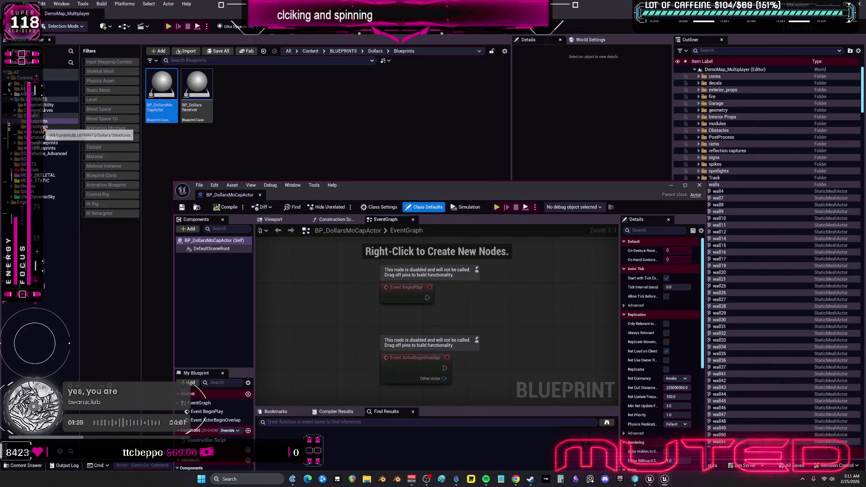
{"action": "left_click", "coordinate": [31, 116]}
{"action": "left_click", "coordinate": [34, 99]}
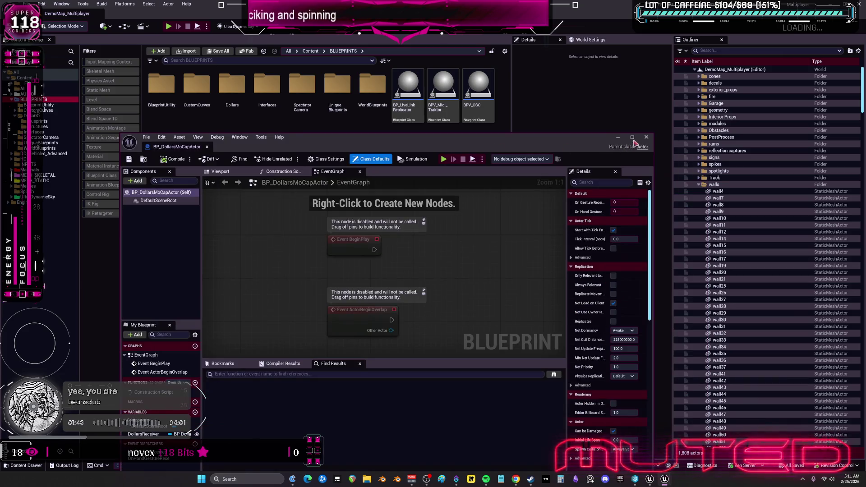
{"action": "left_click", "coordinate": [668, 481]}
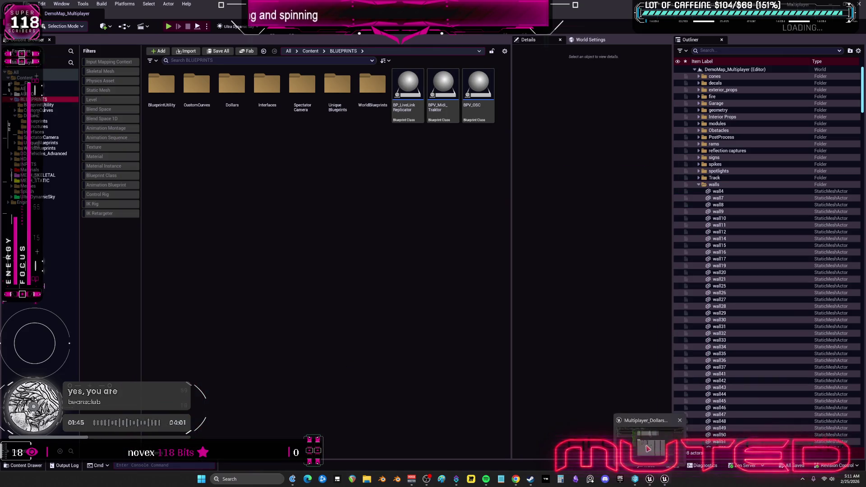
{"action": "left_click", "coordinate": [649, 449]}
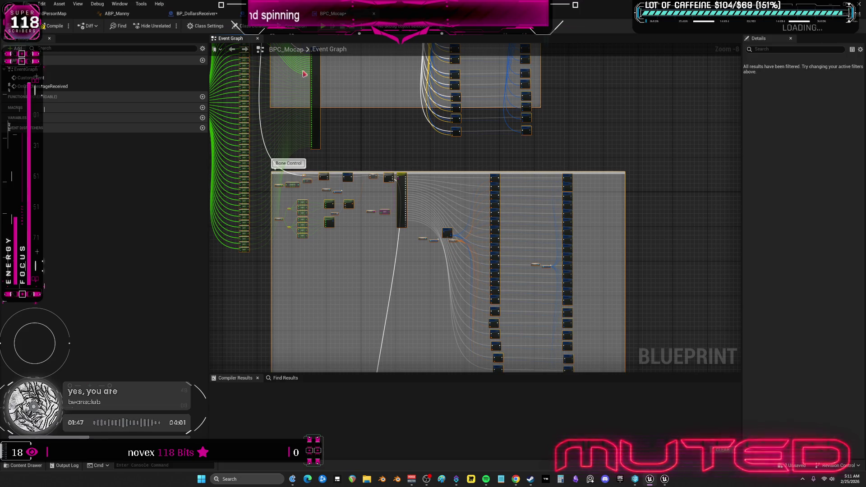
{"action": "scroll", "coordinate": [451, 149], "scroll_direction": "down", "scroll_amount": 4}
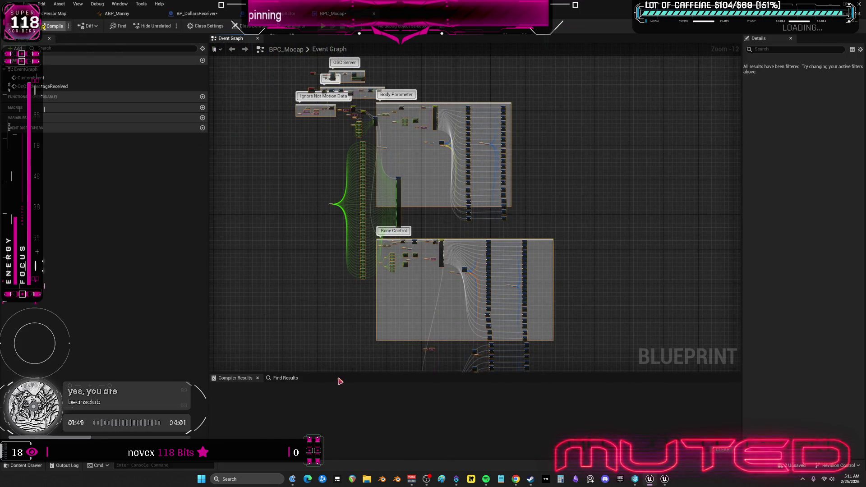
{"action": "scroll", "coordinate": [357, 194], "scroll_direction": "up", "scroll_amount": 13}
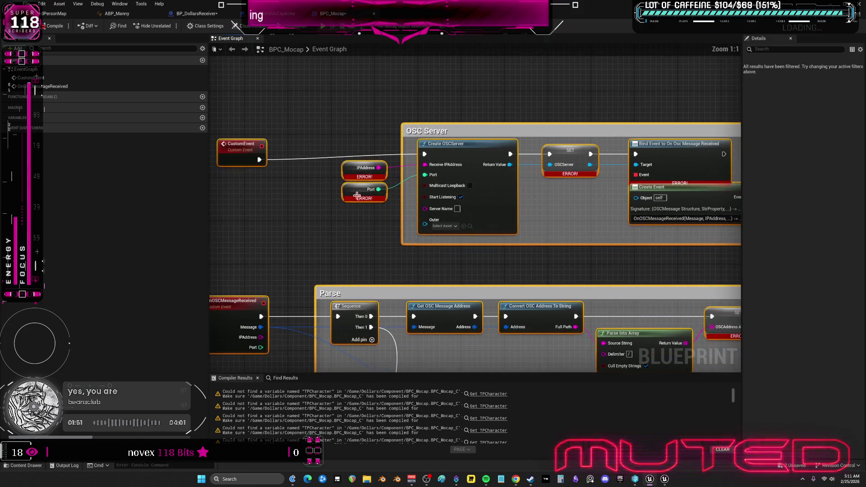
{"action": "right_click", "coordinate": [350, 169]}
{"action": "left_click", "coordinate": [375, 177]}
{"action": "right_click", "coordinate": [359, 199]}
{"action": "left_click", "coordinate": [375, 205]}
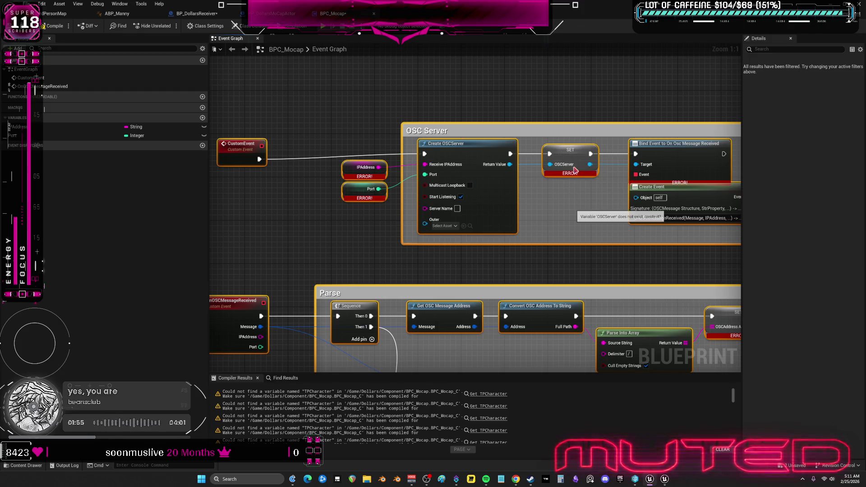
{"action": "scroll", "coordinate": [575, 169], "scroll_direction": "down", "scroll_amount": 5}
{"action": "scroll", "coordinate": [586, 185], "scroll_direction": "up", "scroll_amount": 5}
{"action": "right_click", "coordinate": [586, 185]}
{"action": "left_click", "coordinate": [611, 191]}
{"action": "right_click", "coordinate": [441, 169]}
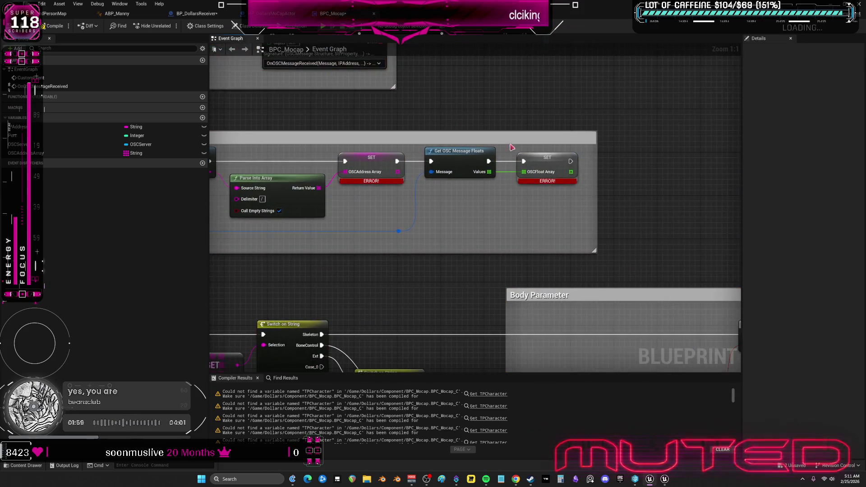
{"action": "right_click", "coordinate": [550, 171]}
{"action": "left_click", "coordinate": [574, 192]}
{"action": "right_click", "coordinate": [528, 156]}
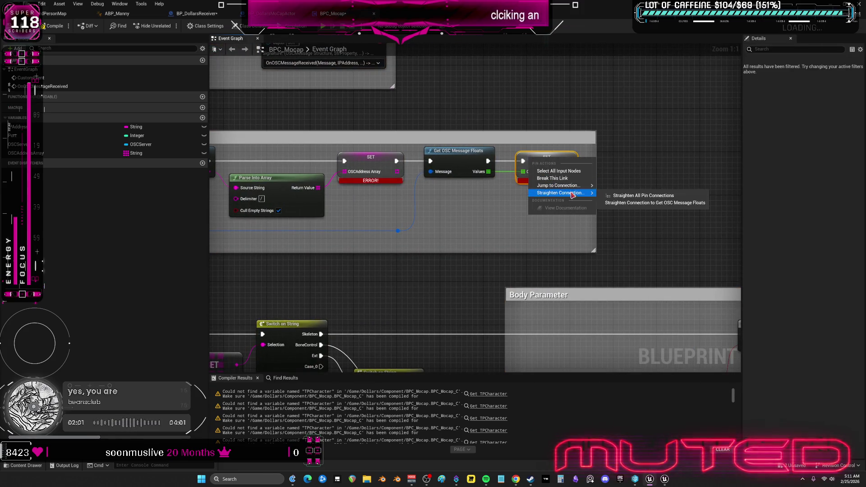
{"action": "key", "text": "Escape"}
{"action": "right_click", "coordinate": [537, 157]}
{"action": "left_click", "coordinate": [555, 170]}
{"action": "scroll", "coordinate": [381, 212], "scroll_direction": "down", "scroll_amount": 4}
{"action": "scroll", "coordinate": [320, 210], "scroll_direction": "up", "scroll_amount": 4}
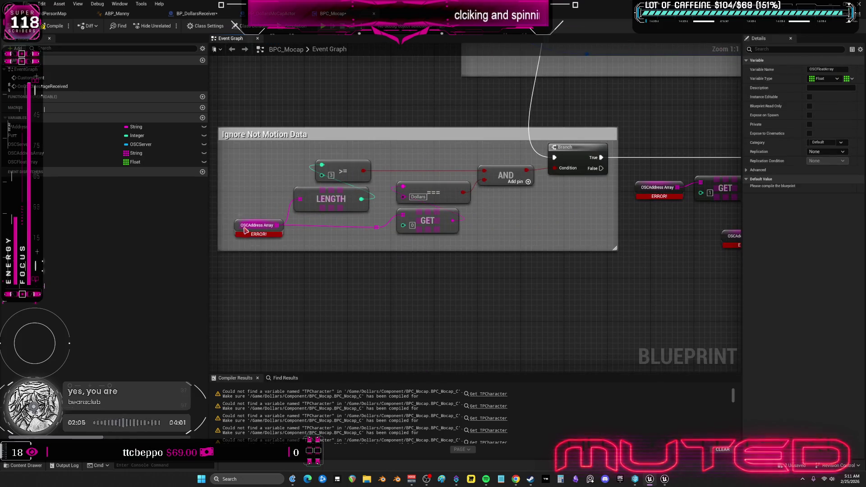
{"action": "key", "text": "F7"}
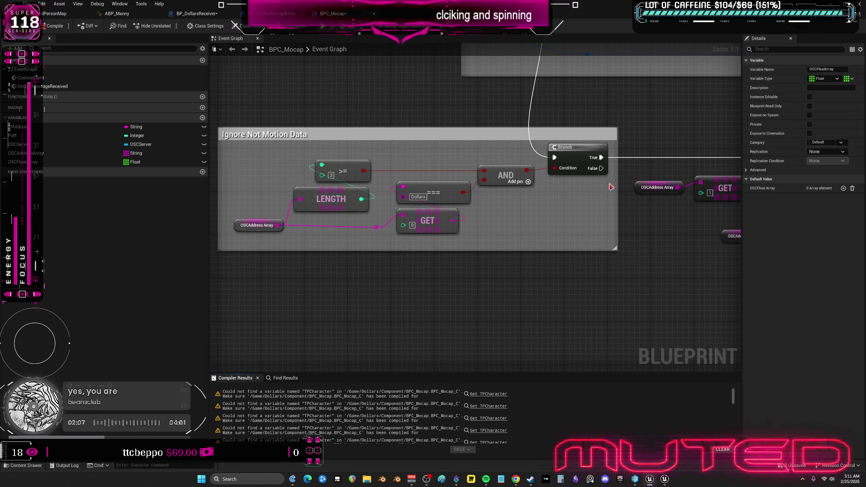
{"action": "right_click", "coordinate": [387, 171]}
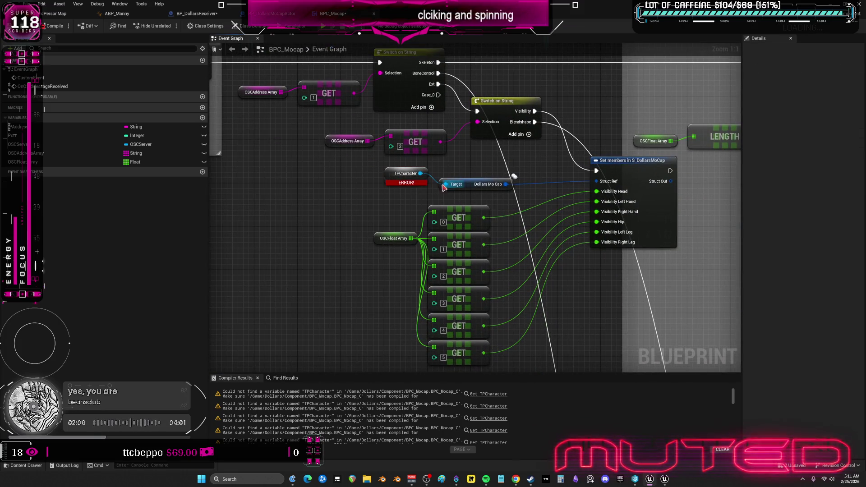
{"action": "scroll", "coordinate": [444, 188], "scroll_direction": "down", "scroll_amount": 5}
{"action": "scroll", "coordinate": [435, 176], "scroll_direction": "up", "scroll_amount": 4}
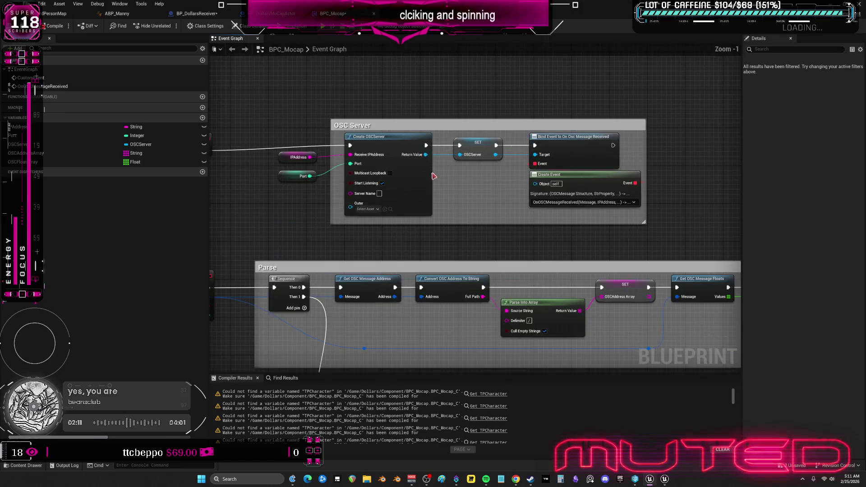
{"action": "mouse_move", "coordinate": [512, 118]}
{"action": "left_mouse_down"}
{"action": "mouse_move", "coordinate": [566, 53]}
{"action": "mouse_move", "coordinate": [288, 5]}
{"action": "left_mouse_up"}
{"action": "left_click_drag", "start_coordinate": [282, 450], "coordinate": [403, 293]}
Step: Create the missing TPCharacter variable from the node's options
{"action": "right_click", "coordinate": [433, 234]}
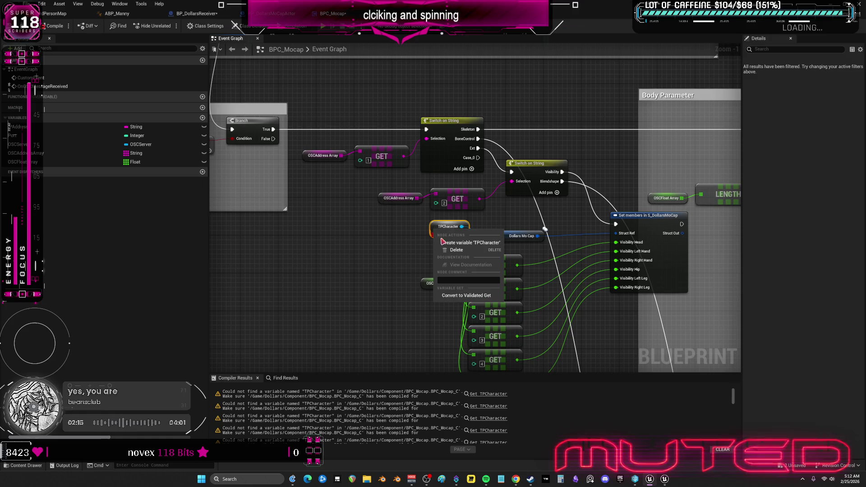
{"action": "left_click", "coordinate": [396, 250]}
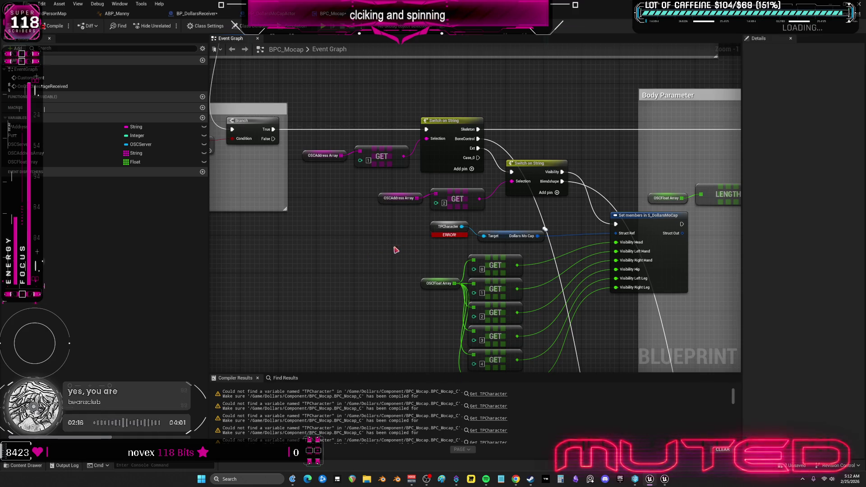
{"action": "left_click", "coordinate": [439, 230]}
{"action": "right_click", "coordinate": [436, 229]}
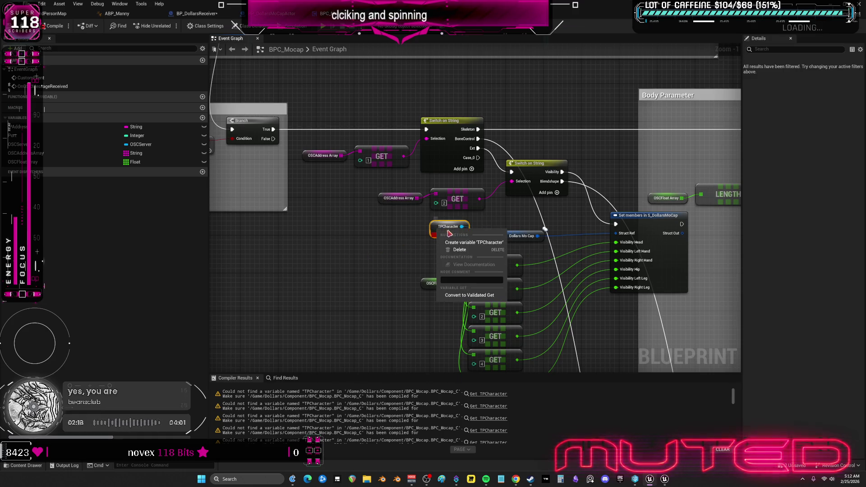
{"action": "left_click", "coordinate": [470, 244]}
Step: Find all references to TPCharacter and step through each result
{"action": "right_click", "coordinate": [436, 230]}
{"action": "mouse_move", "coordinate": [470, 292]}
{"action": "left_click", "coordinate": [528, 294]}
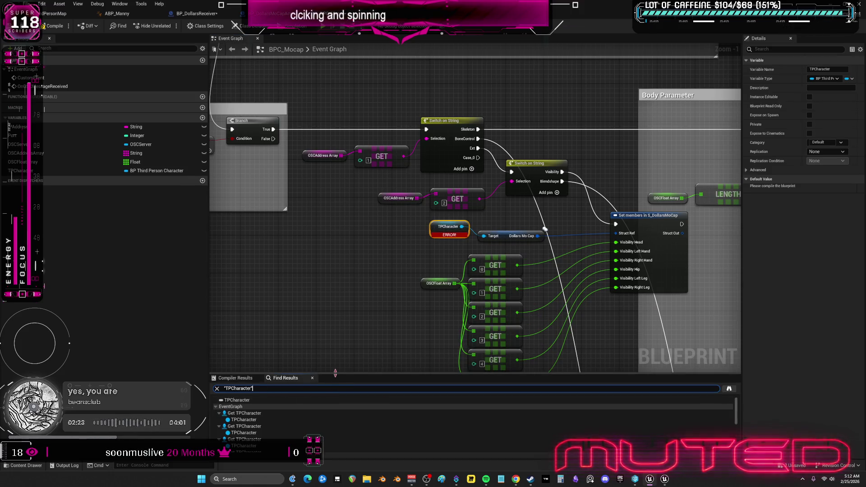
{"action": "left_click_drag", "start_coordinate": [334, 374], "coordinate": [334, 304]}
{"action": "left_click", "coordinate": [249, 351]}
{"action": "left_click", "coordinate": [248, 363]}
{"action": "left_click", "coordinate": [250, 377]}
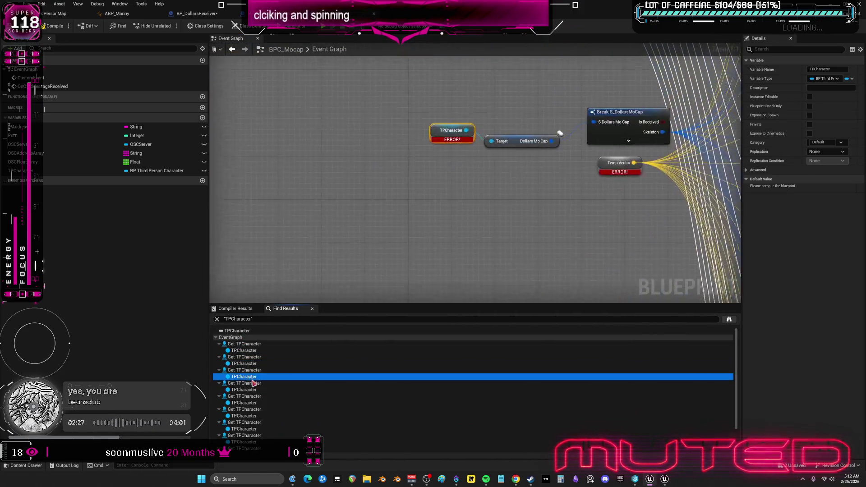
{"action": "left_click", "coordinate": [255, 390]}
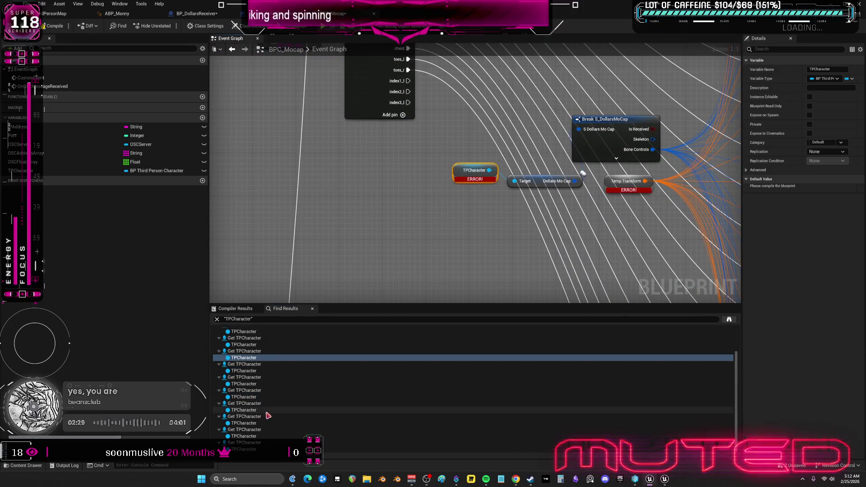
{"action": "scroll", "coordinate": [355, 166], "scroll_direction": "down", "scroll_amount": 4}
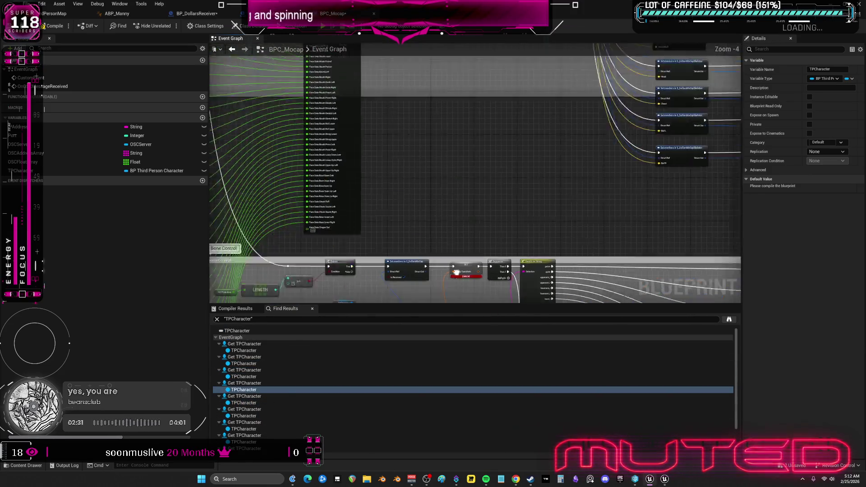
{"action": "scroll", "coordinate": [492, 159], "scroll_direction": "up", "scroll_amount": 4}
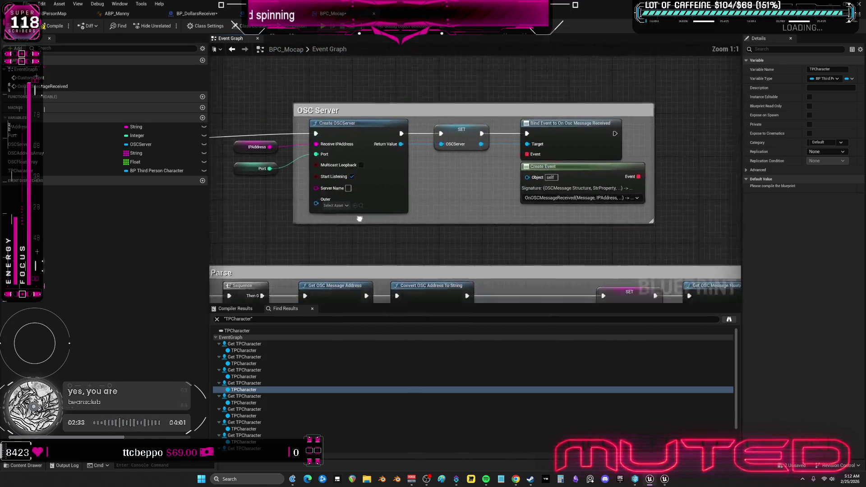
{"action": "right_click", "coordinate": [501, 155]}
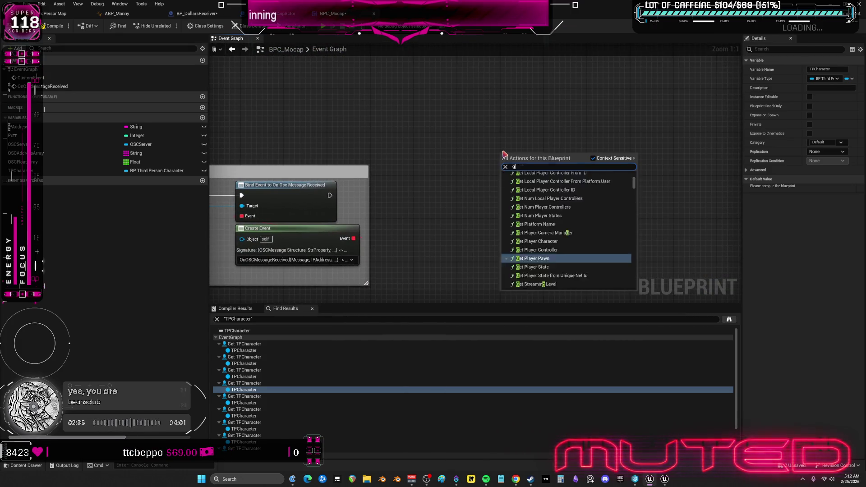
Step: Add a Get Owner node and promote its Return Value to a variable named CharacterBP
{"action": "type", "text": "get ownin"}
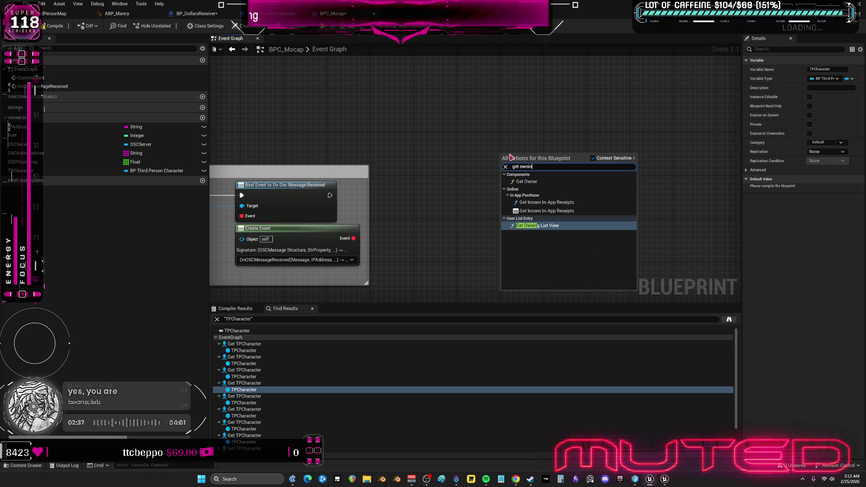
{"action": "left_click", "coordinate": [529, 182]}
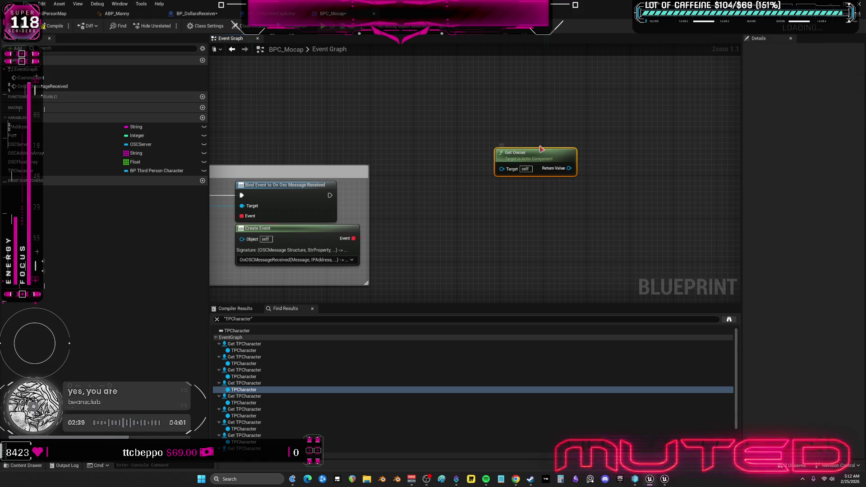
{"action": "left_click_drag", "start_coordinate": [27, 171], "coordinate": [513, 186]}
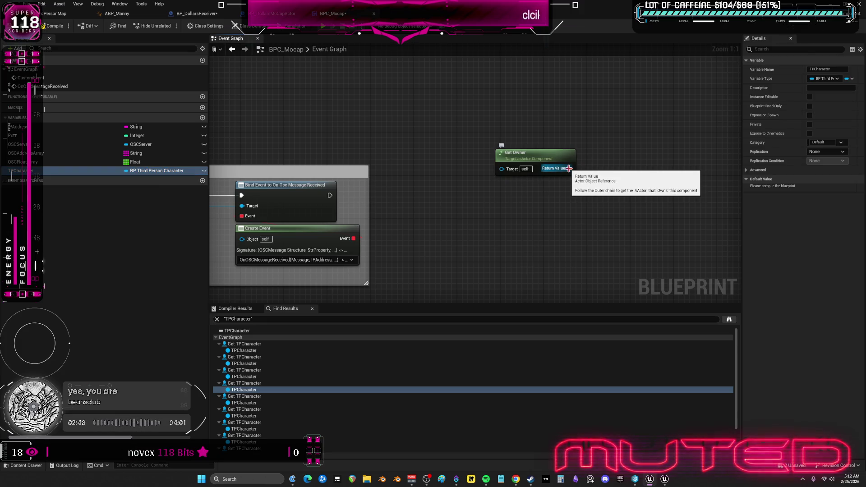
{"action": "right_click", "coordinate": [569, 169]}
{"action": "left_click", "coordinate": [587, 190]}
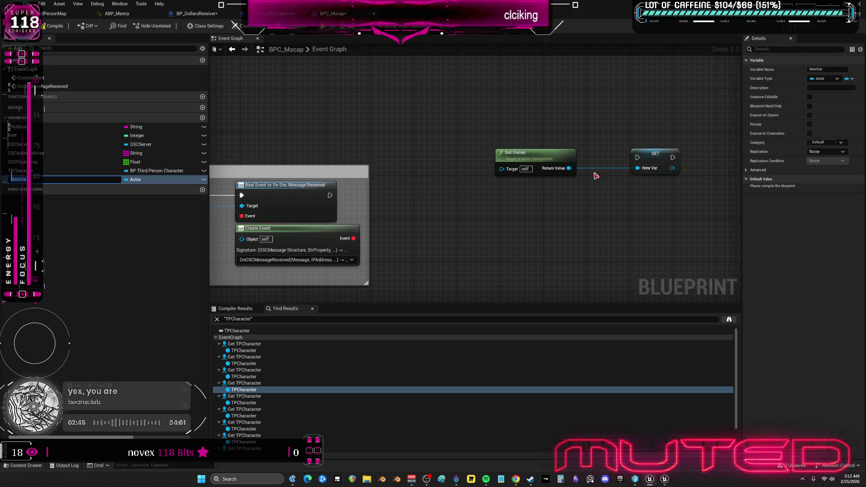
{"action": "left_click", "coordinate": [654, 168]}
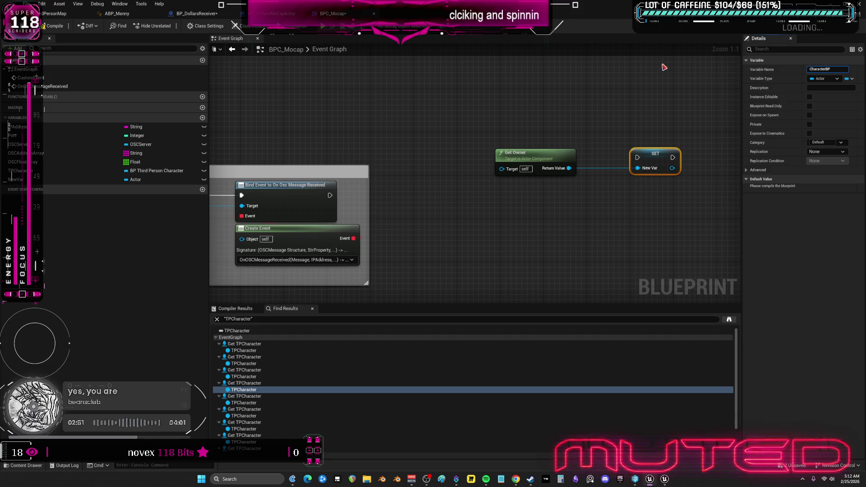
{"action": "key", "text": "Return"}
Step: Position Get Owner above the SET node and shift the owner nodes left
{"action": "scroll", "coordinate": [640, 210], "scroll_direction": "down", "scroll_amount": 3}
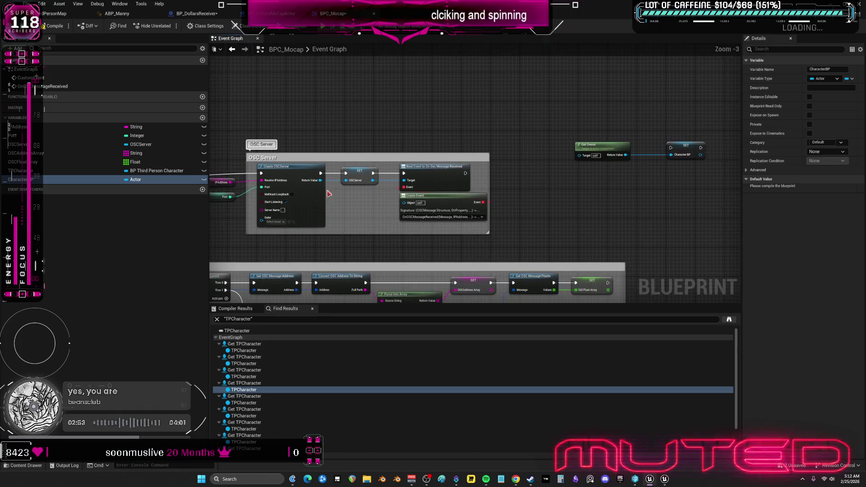
{"action": "left_click", "coordinate": [74, 171]}
{"action": "mouse_move", "coordinate": [619, 144]}
{"action": "left_mouse_down"}
{"action": "mouse_move", "coordinate": [658, 166]}
{"action": "mouse_move", "coordinate": [691, 122]}
{"action": "left_mouse_up"}
{"action": "mouse_move", "coordinate": [819, 125]}
{"action": "left_mouse_down"}
{"action": "mouse_move", "coordinate": [529, 156]}
{"action": "mouse_move", "coordinate": [538, 160]}
{"action": "left_mouse_up"}
{"action": "mouse_move", "coordinate": [386, 147]}
{"action": "left_mouse_down"}
{"action": "mouse_move", "coordinate": [571, 126]}
{"action": "mouse_move", "coordinate": [558, 126]}
{"action": "mouse_move", "coordinate": [551, 197]}
{"action": "mouse_move", "coordinate": [360, 194]}
{"action": "mouse_move", "coordinate": [352, 170]}
{"action": "left_mouse_up"}
Step: Add Event Begin Play and wire it into SET, then SET into Create OSCServer
{"action": "right_click", "coordinate": [315, 148]}
{"action": "type", "text": "begin pla"}
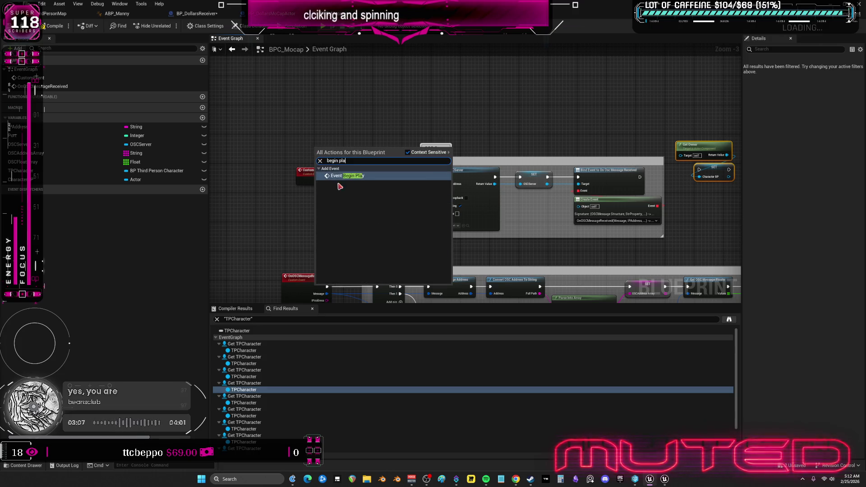
{"action": "key", "text": "Return"}
{"action": "scroll", "coordinate": [343, 158], "scroll_direction": "up", "scroll_amount": 3}
{"action": "mouse_move", "coordinate": [349, 161]}
{"action": "left_mouse_down"}
{"action": "mouse_move", "coordinate": [497, 194]}
{"action": "mouse_move", "coordinate": [467, 145]}
{"action": "mouse_move", "coordinate": [609, 160]}
{"action": "mouse_move", "coordinate": [474, 165]}
{"action": "mouse_move", "coordinate": [493, 183]}
{"action": "mouse_move", "coordinate": [253, 181]}
{"action": "mouse_move", "coordinate": [546, 158]}
{"action": "mouse_move", "coordinate": [376, 131]}
{"action": "left_mouse_up"}
{"action": "left_click_drag", "start_coordinate": [401, 160], "coordinate": [438, 193]}
Step: Delete the old custom event and shift the Begin Play, Get Owner and SET nodes left
{"action": "left_click", "coordinate": [255, 187]}
{"action": "key", "text": "Delete"}
{"action": "left_click", "coordinate": [286, 154], "text": "ctrl"}
{"action": "mouse_move", "coordinate": [348, 159]}
{"action": "left_mouse_down"}
{"action": "mouse_move", "coordinate": [290, 184]}
{"action": "mouse_move", "coordinate": [319, 194]}
{"action": "left_mouse_up"}
{"action": "left_click", "coordinate": [401, 155]}
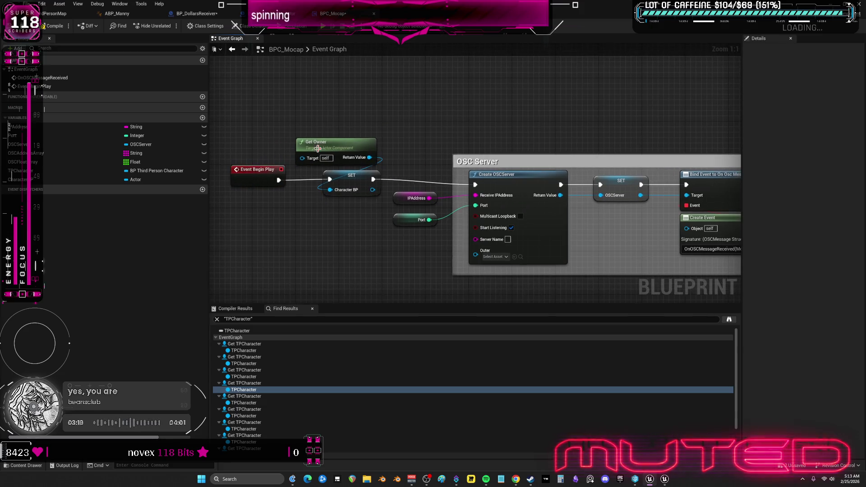
{"action": "left_click_drag", "start_coordinate": [383, 106], "coordinate": [257, 208]}
{"action": "left_click_drag", "start_coordinate": [343, 144], "coordinate": [343, 149]}
{"action": "left_click", "coordinate": [414, 112]}
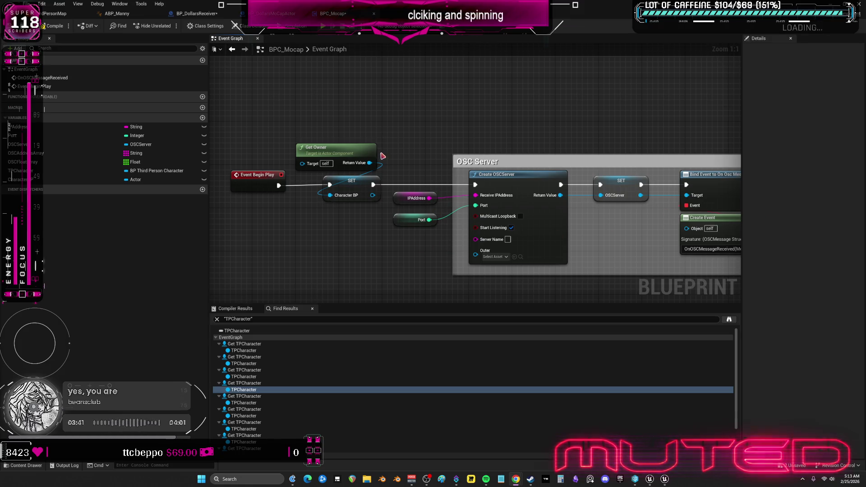
Step: Move Event Begin Play further left, then undo the move
{"action": "left_click_drag", "start_coordinate": [253, 143], "coordinate": [236, 229]}
{"action": "left_click_drag", "start_coordinate": [257, 175], "coordinate": [181, 176]}
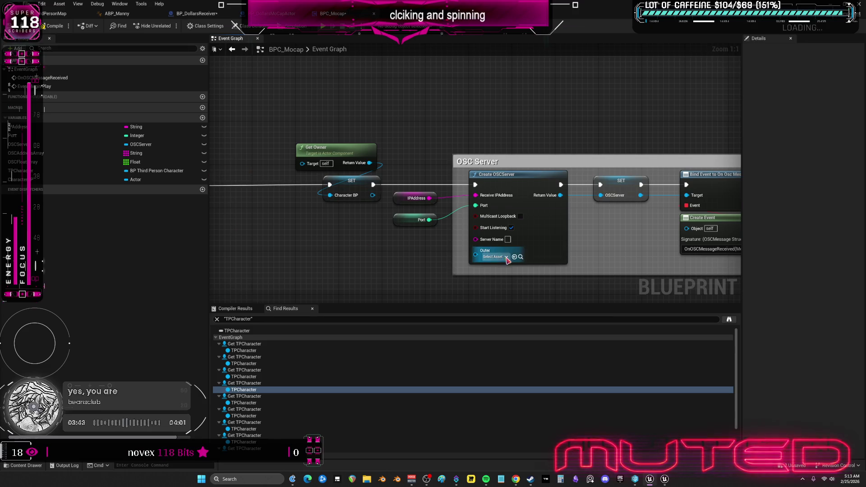
{"action": "key", "text": "ctrl+z"}
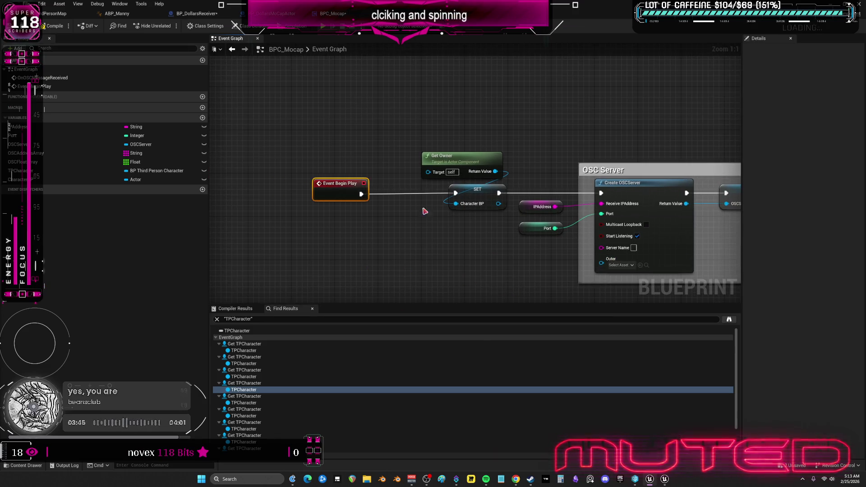
{"action": "key", "text": "ctrl+z"}
{"action": "key", "text": "ctrl+z"}
{"action": "key", "text": "ctrl+z"}
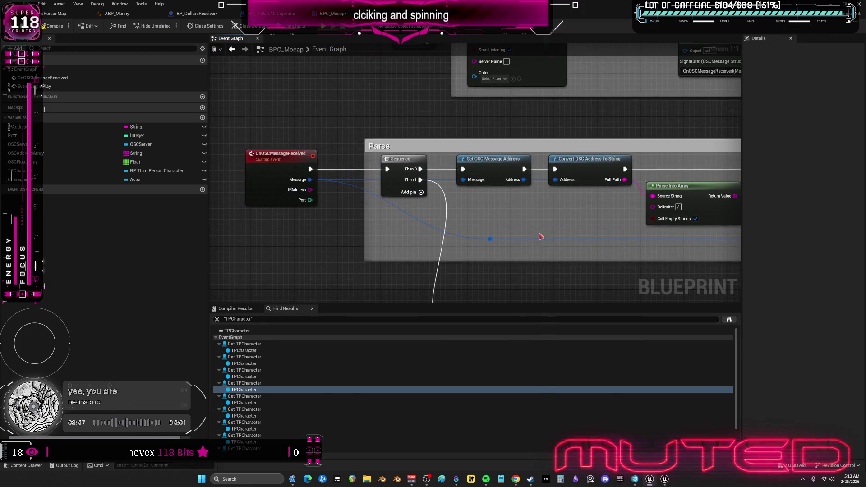
Step: Compile, then create the missing TempTransform variable from its error node
{"action": "left_click", "coordinate": [54, 26]}
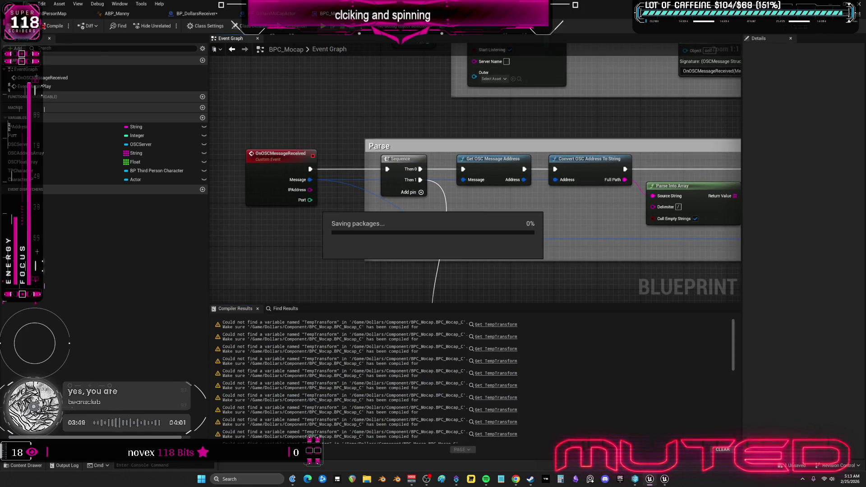
{"action": "left_click", "coordinate": [496, 324]}
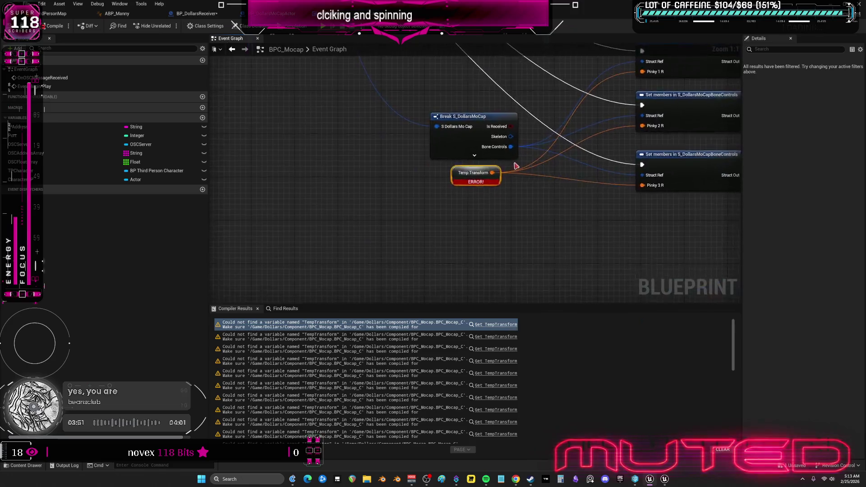
{"action": "right_click", "coordinate": [461, 173]}
{"action": "left_click", "coordinate": [470, 184]}
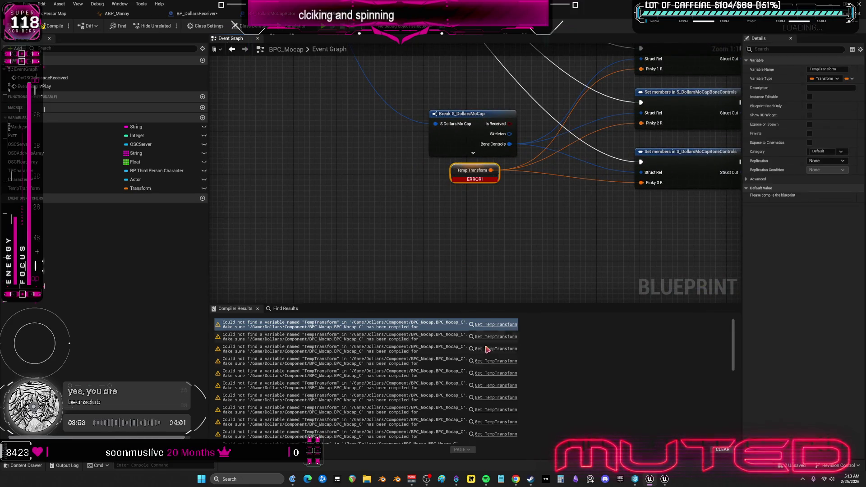
{"action": "key", "text": "F7"}
Step: Create the missing TempVector variable from its error node and recompile
{"action": "left_click", "coordinate": [478, 330]}
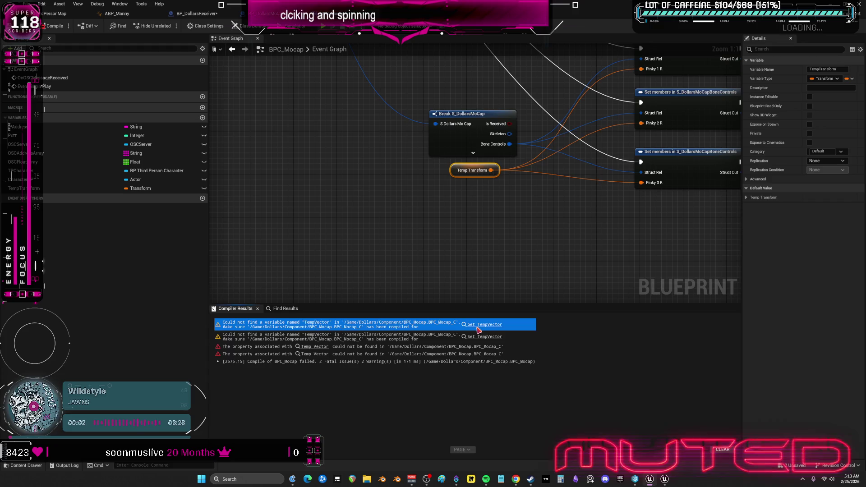
{"action": "left_click", "coordinate": [479, 328]}
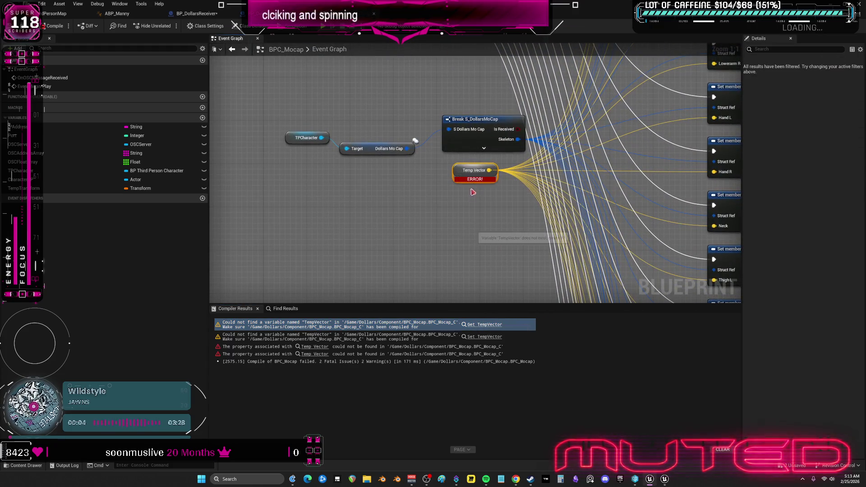
{"action": "right_click", "coordinate": [472, 171]}
{"action": "left_click", "coordinate": [481, 182]}
{"action": "key", "text": "F7"}
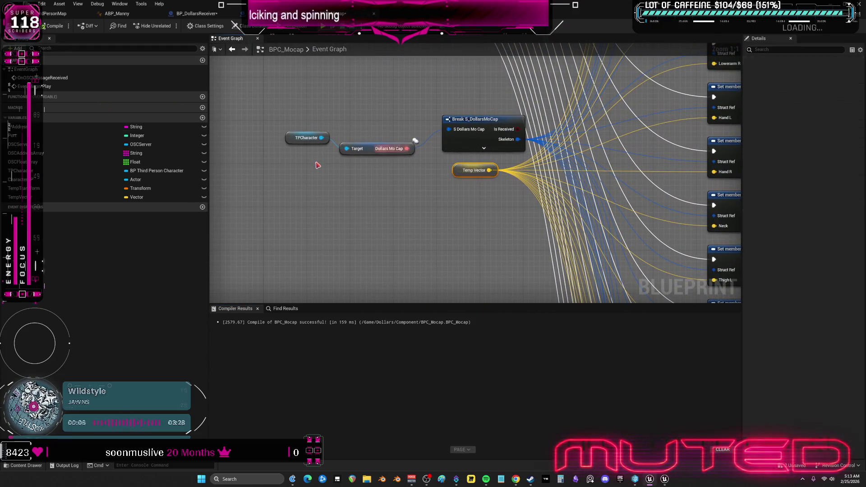
{"action": "scroll", "coordinate": [477, 210], "scroll_direction": "down", "scroll_amount": 4}
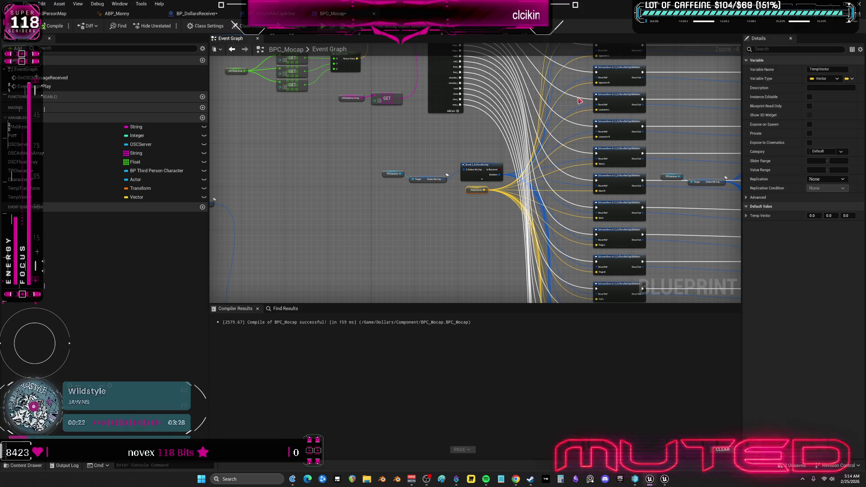
Step: Drag a wire onward from the Set members node and pan across the mocap graph
{"action": "left_click_drag", "start_coordinate": [643, 261], "coordinate": [745, 262]}
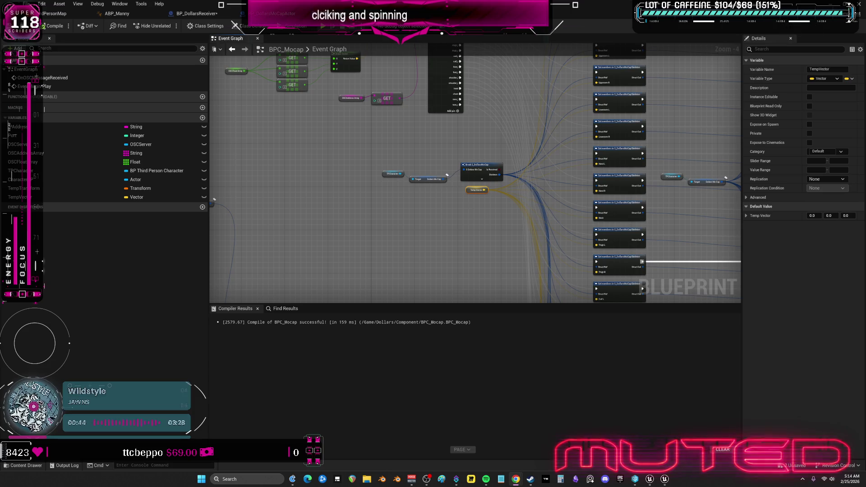
{"action": "mouse_move", "coordinate": [549, 287]}
{"action": "left_mouse_down"}
{"action": "mouse_move", "coordinate": [496, 195]}
{"action": "mouse_move", "coordinate": [389, 211]}
{"action": "mouse_move", "coordinate": [513, 192]}
{"action": "mouse_move", "coordinate": [479, 212]}
{"action": "mouse_move", "coordinate": [364, 191]}
{"action": "mouse_move", "coordinate": [515, 225]}
{"action": "mouse_move", "coordinate": [412, 186]}
{"action": "mouse_move", "coordinate": [546, 224]}
{"action": "mouse_move", "coordinate": [465, 170]}
{"action": "mouse_move", "coordinate": [481, 202]}
{"action": "mouse_move", "coordinate": [441, 185]}
{"action": "mouse_move", "coordinate": [549, 196]}
{"action": "mouse_move", "coordinate": [462, 192]}
{"action": "mouse_move", "coordinate": [447, 170]}
{"action": "mouse_move", "coordinate": [571, 207]}
{"action": "mouse_move", "coordinate": [461, 186]}
{"action": "mouse_move", "coordinate": [551, 199]}
{"action": "mouse_move", "coordinate": [465, 194]}
{"action": "mouse_move", "coordinate": [555, 154]}
{"action": "mouse_move", "coordinate": [435, 175]}
{"action": "mouse_move", "coordinate": [429, 153]}
{"action": "mouse_move", "coordinate": [573, 195]}
{"action": "mouse_move", "coordinate": [435, 180]}
{"action": "mouse_move", "coordinate": [497, 199]}
{"action": "left_mouse_up"}
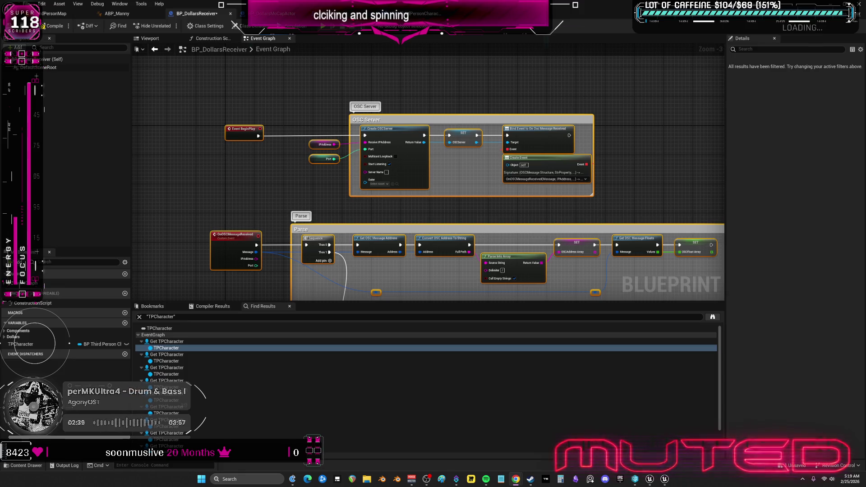
Step: Dismiss the save prompt with Don't Save and switch to the DemoMap_Multiplayer editor
{"action": "left_click", "coordinate": [54, 14]}
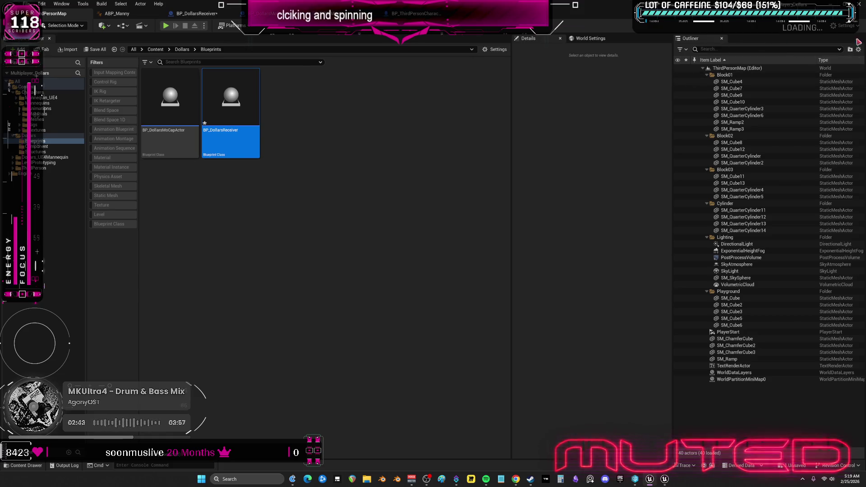
{"action": "key", "text": "ctrl+shift+s"}
{"action": "left_click", "coordinate": [490, 315]}
{"action": "left_click", "coordinate": [645, 478]}
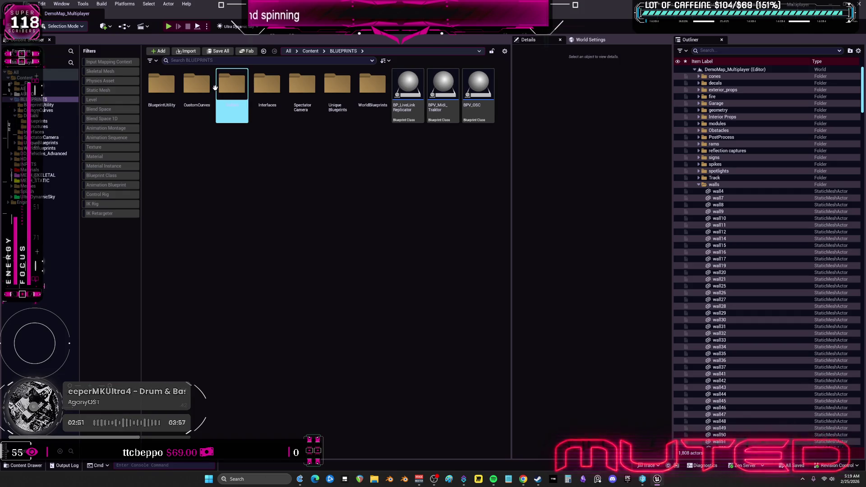
Step: Browse into the Dollars > Blueprints folder and inspect its blueprints
{"action": "double_click", "coordinate": [232, 83]}
{"action": "double_click", "coordinate": [163, 84]}
{"action": "left_click", "coordinate": [230, 184]}
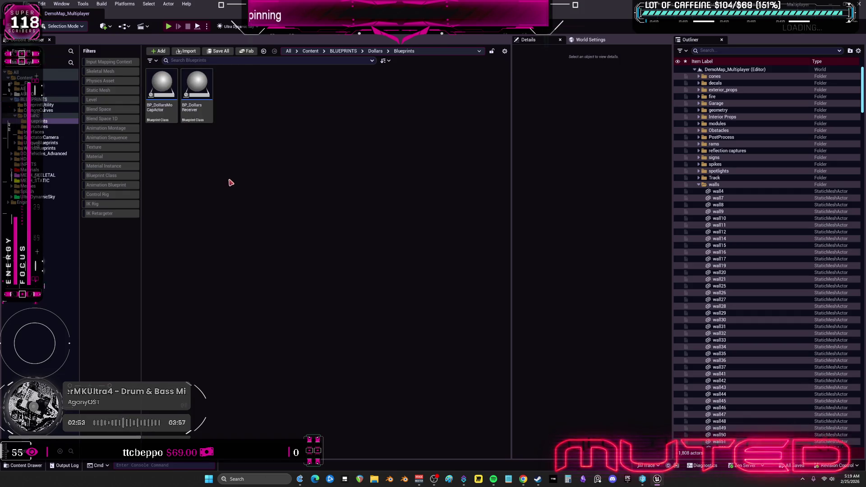
{"action": "left_click", "coordinate": [169, 115]}
{"action": "right_click", "coordinate": [170, 118]}
{"action": "key", "text": "Escape"}
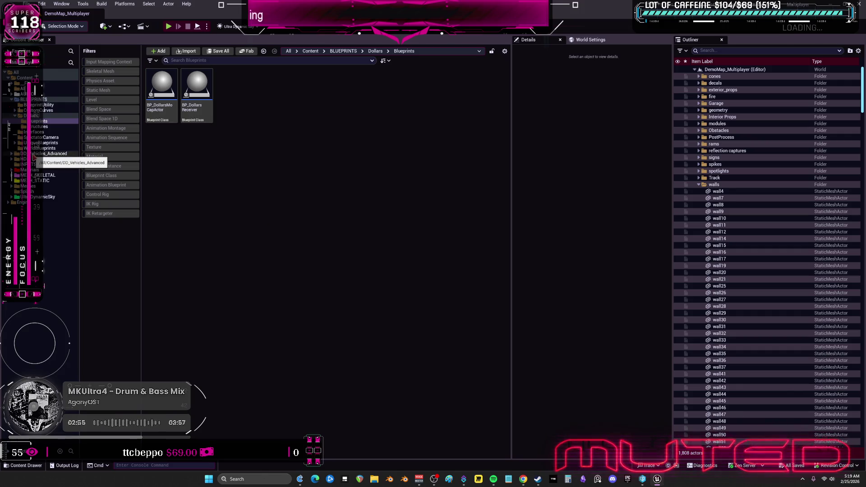
Step: Open BP_ThirdPersonMikuMes from MESH_SKELETAL > Mesmerizer
{"action": "left_click", "coordinate": [37, 175]}
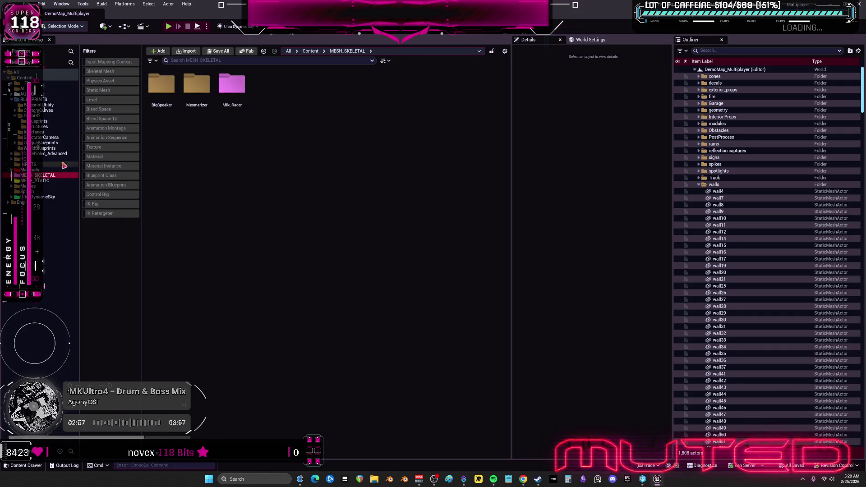
{"action": "double_click", "coordinate": [192, 84]}
{"action": "double_click", "coordinate": [273, 88]}
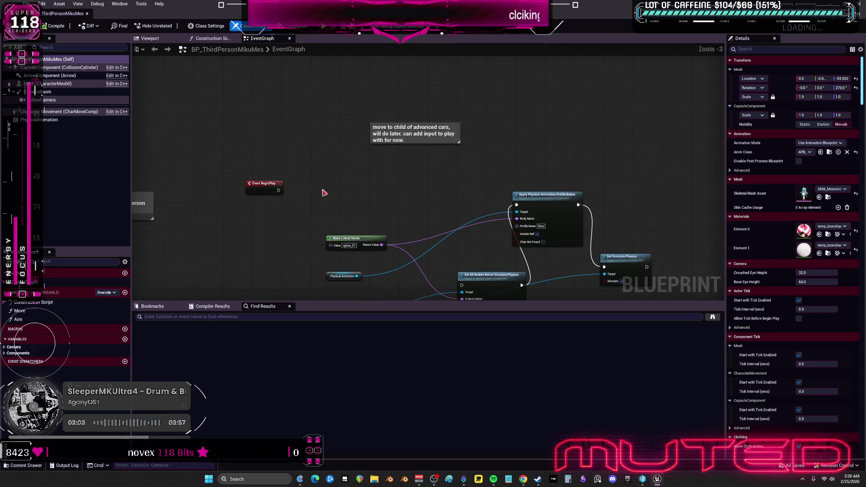
Step: Widen the Details panel in BP_ThirdPersonMikuMes and return to the level editor
{"action": "scroll", "coordinate": [323, 193], "scroll_direction": "down", "scroll_amount": 5}
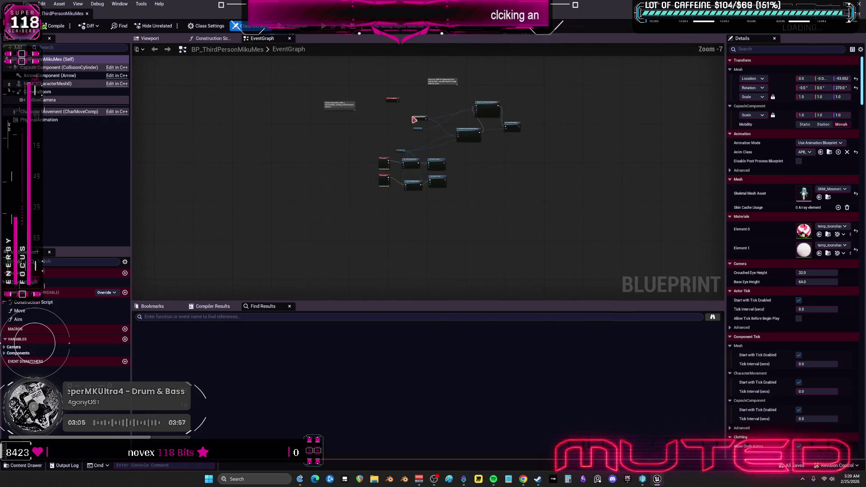
{"action": "scroll", "coordinate": [405, 171], "scroll_direction": "up", "scroll_amount": 3}
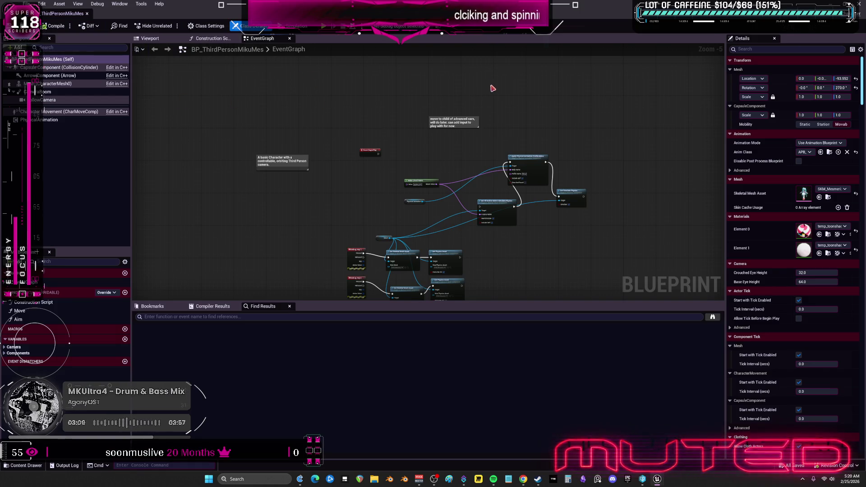
{"action": "mouse_move", "coordinate": [725, 161]}
{"action": "left_mouse_down"}
{"action": "mouse_move", "coordinate": [480, 162]}
{"action": "mouse_move", "coordinate": [706, 164]}
{"action": "left_mouse_up"}
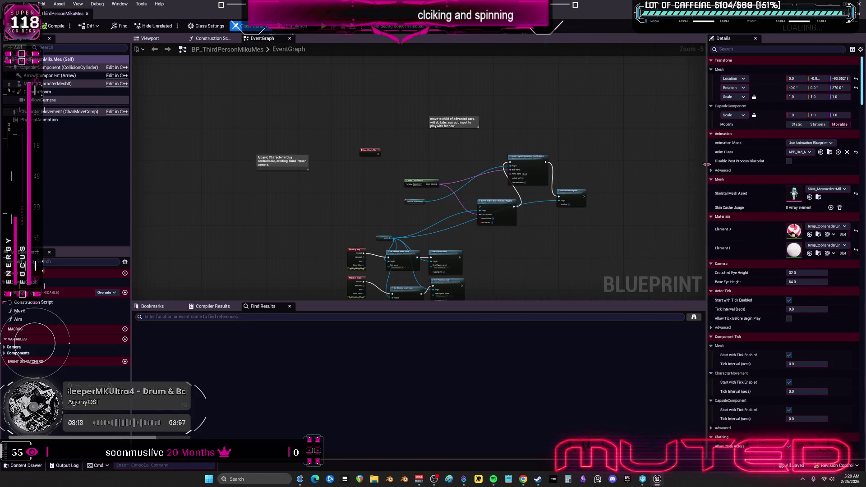
{"action": "key", "text": "alt+Tab"}
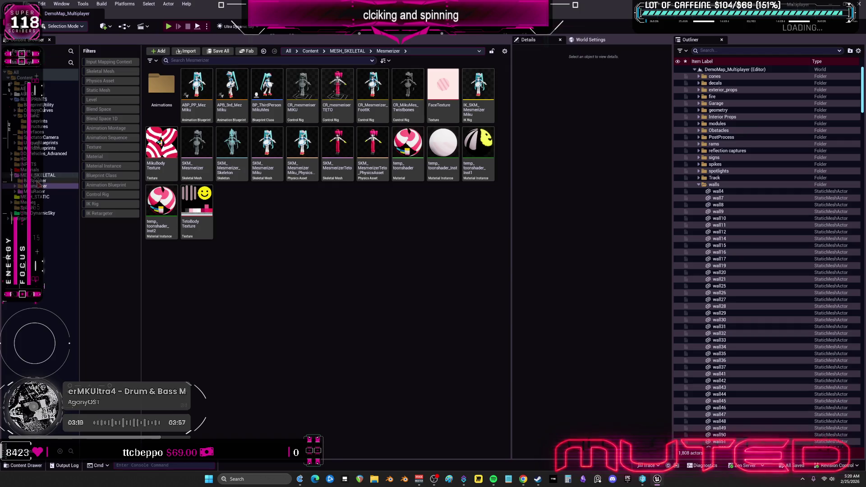
Step: Open BP_ThirdPersonMikuRacer and move the Mesh and Character Mesh Index getters up-right
{"action": "left_click", "coordinate": [37, 191]}
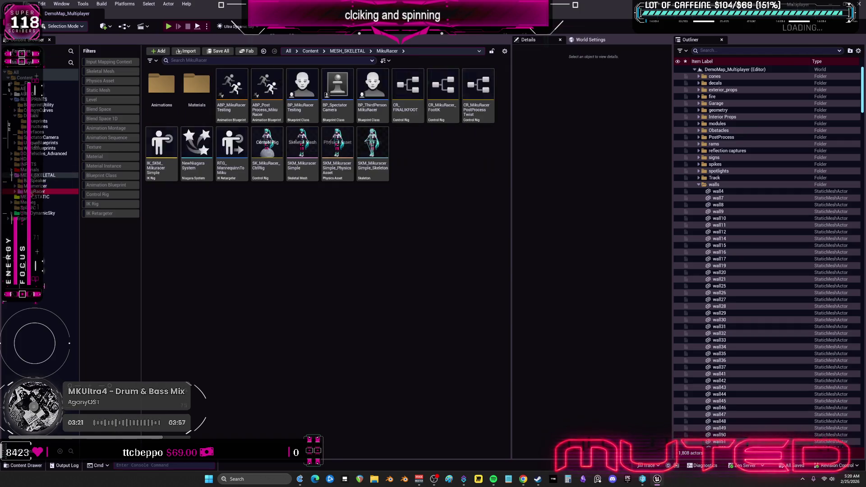
{"action": "double_click", "coordinate": [371, 86]}
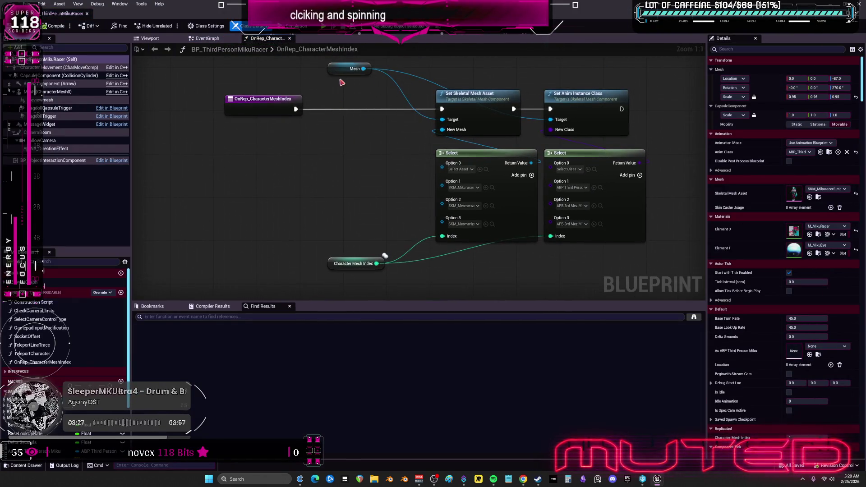
{"action": "left_click", "coordinate": [350, 118]}
{"action": "left_click_drag", "start_coordinate": [351, 118], "coordinate": [384, 75]}
{"action": "left_click_drag", "start_coordinate": [340, 265], "coordinate": [377, 253]}
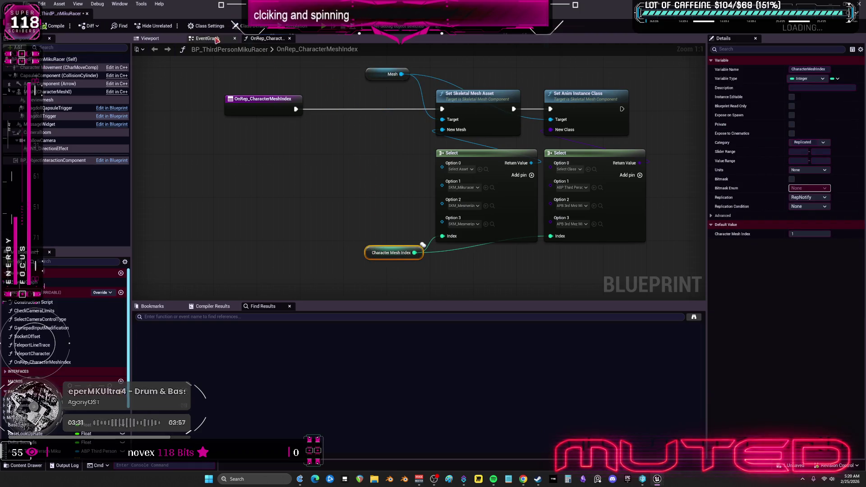
Step: In the main event graph, reposition the EVENT TICK and BEGIN PLAY comment groups
{"action": "left_click", "coordinate": [217, 40]}
{"action": "scroll", "coordinate": [387, 178], "scroll_direction": "down", "scroll_amount": 5}
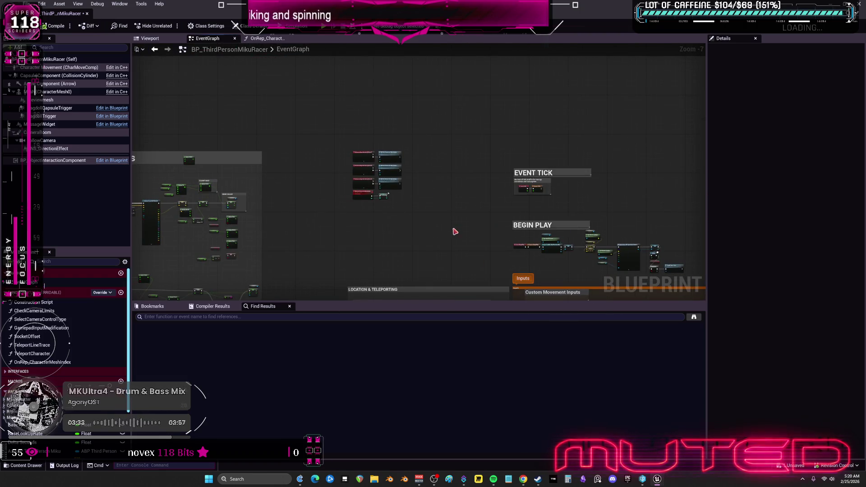
{"action": "scroll", "coordinate": [421, 190], "scroll_direction": "up", "scroll_amount": 4}
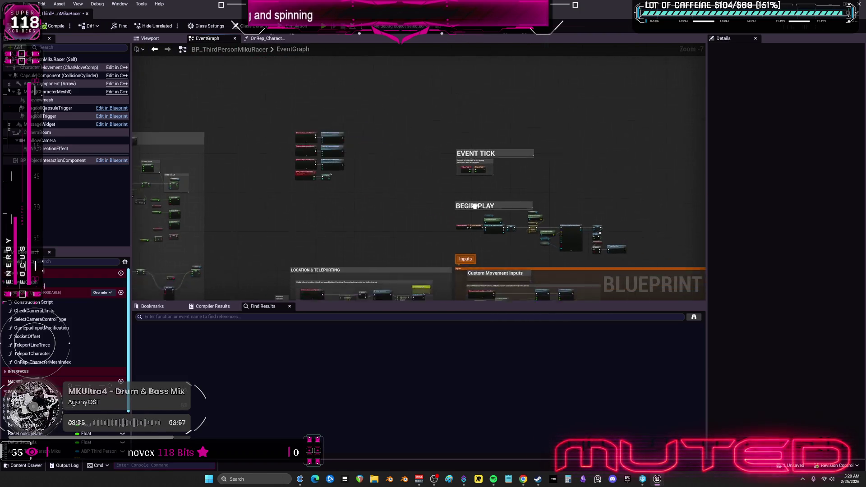
{"action": "scroll", "coordinate": [420, 190], "scroll_direction": "down", "scroll_amount": 3}
{"action": "mouse_move", "coordinate": [436, 141]}
{"action": "left_mouse_down"}
{"action": "mouse_move", "coordinate": [325, 201]}
{"action": "mouse_move", "coordinate": [341, 199]}
{"action": "left_mouse_up"}
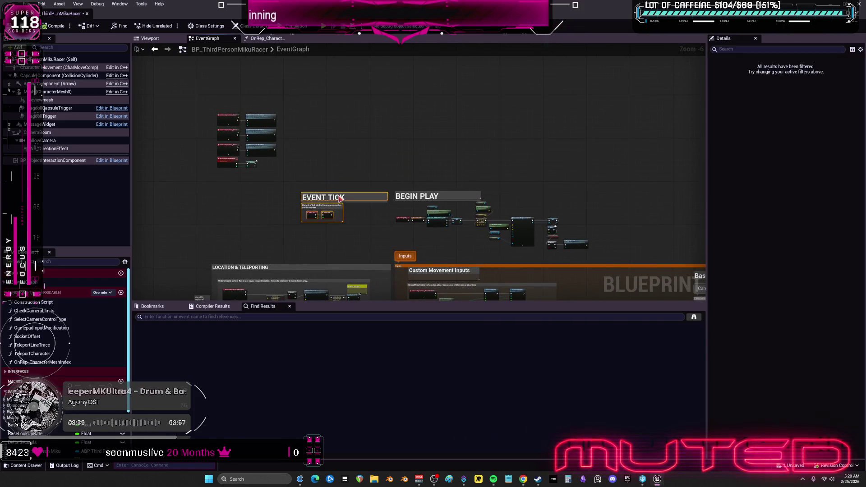
{"action": "left_click_drag", "start_coordinate": [601, 255], "coordinate": [282, 181]}
{"action": "mouse_move", "coordinate": [327, 215]}
{"action": "left_mouse_down"}
{"action": "mouse_move", "coordinate": [430, 204]}
{"action": "mouse_move", "coordinate": [420, 204]}
{"action": "left_mouse_up"}
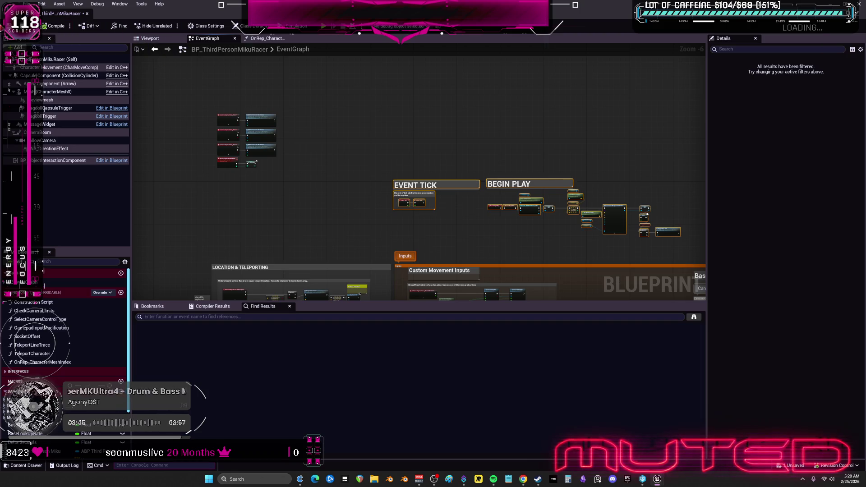
Step: Save BP_ThirdPersonMikuRacer, checking out the asset, and return to the level editor
{"action": "key", "text": "ctrl+s"}
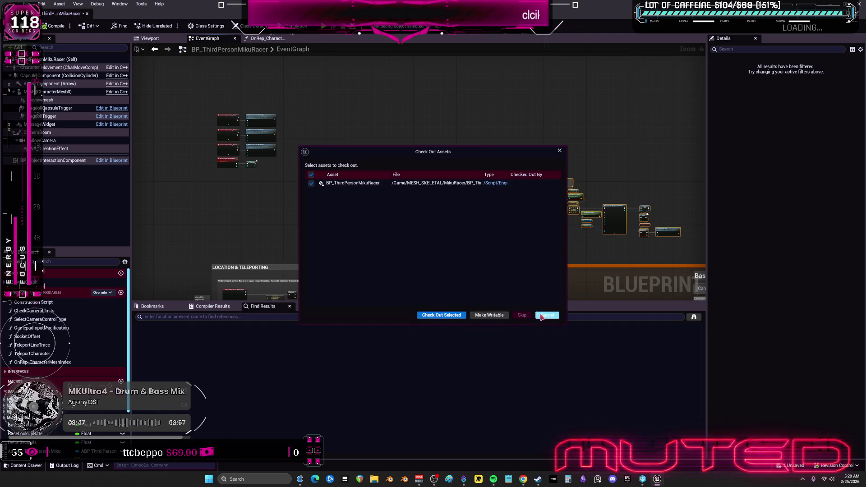
{"action": "left_click", "coordinate": [445, 314]}
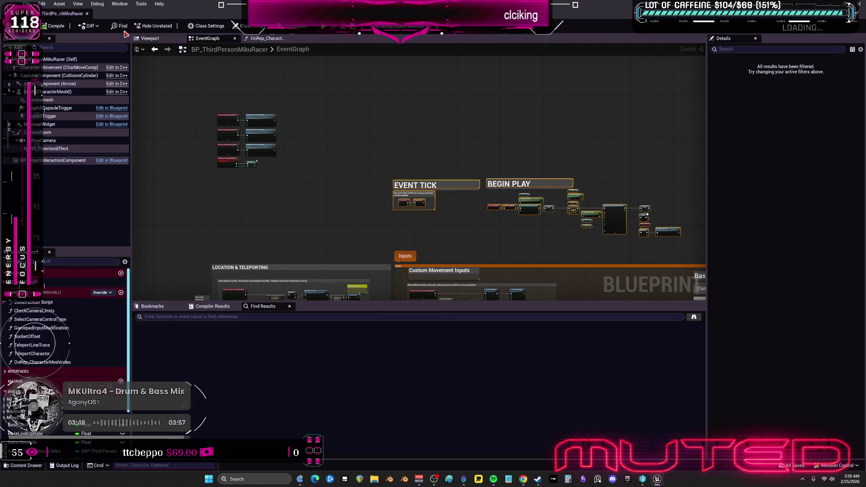
{"action": "left_click", "coordinate": [67, 18]}
{"action": "left_click", "coordinate": [67, 17]}
{"action": "left_click", "coordinate": [67, 18]}
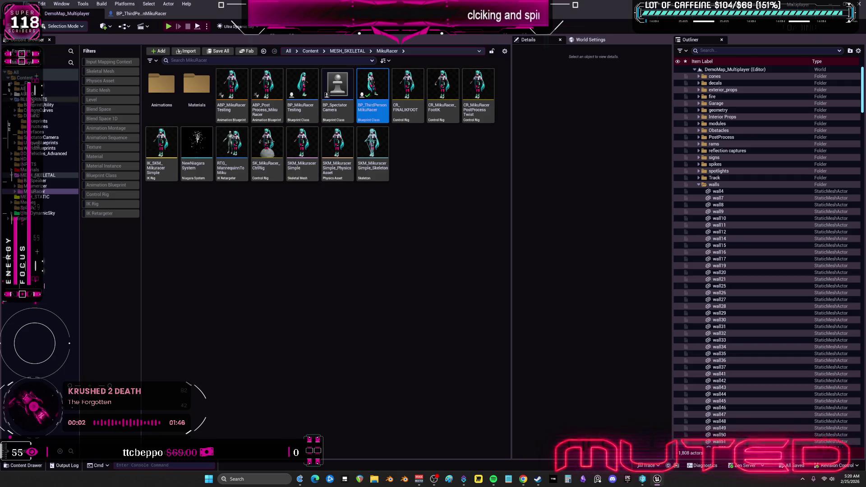
Step: Browse to BLUEPRINTS > Dollars > Blueprints and open the BP_DollarsMoCapActor Blueprint
{"action": "left_click", "coordinate": [32, 100]}
{"action": "double_click", "coordinate": [232, 84]}
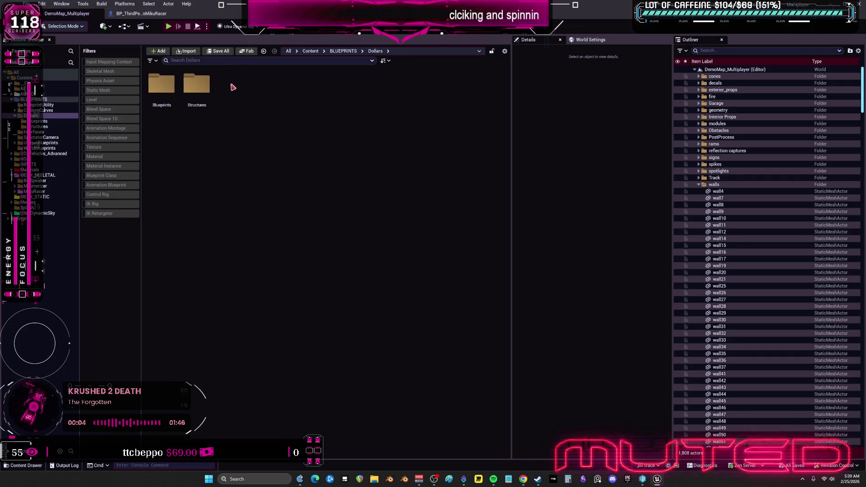
{"action": "double_click", "coordinate": [161, 84]}
{"action": "left_click", "coordinate": [164, 81]}
{"action": "double_click", "coordinate": [161, 86]}
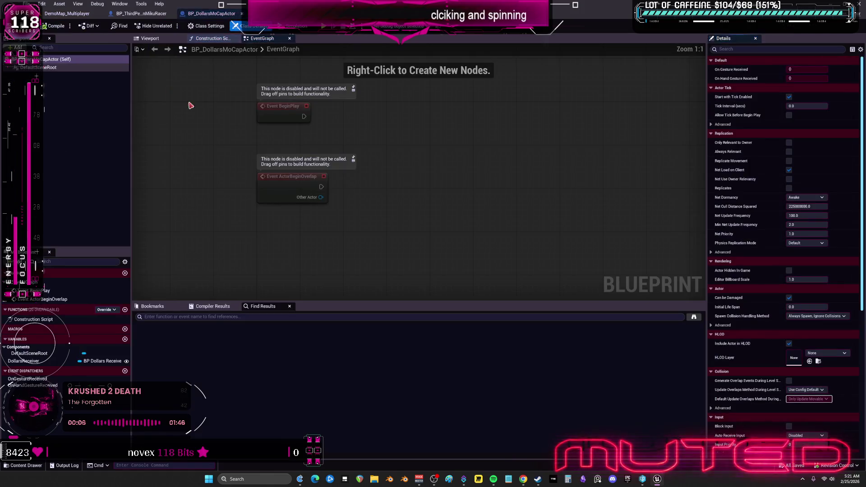
{"action": "scroll", "coordinate": [347, 154], "scroll_direction": "down", "scroll_amount": 3}
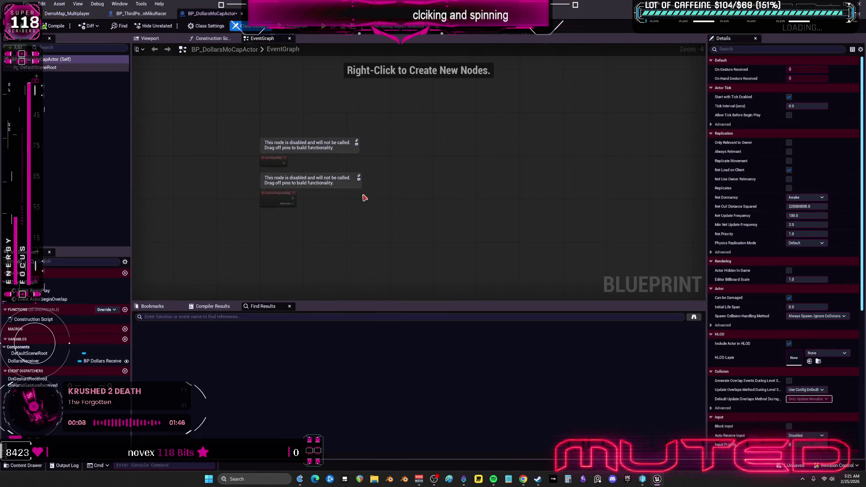
Step: Return to the level editor and open the BP_DollarsReceiver Blueprint
{"action": "left_click", "coordinate": [141, 13]}
{"action": "left_click", "coordinate": [68, 13]}
{"action": "left_click", "coordinate": [203, 94]}
{"action": "double_click", "coordinate": [203, 95]}
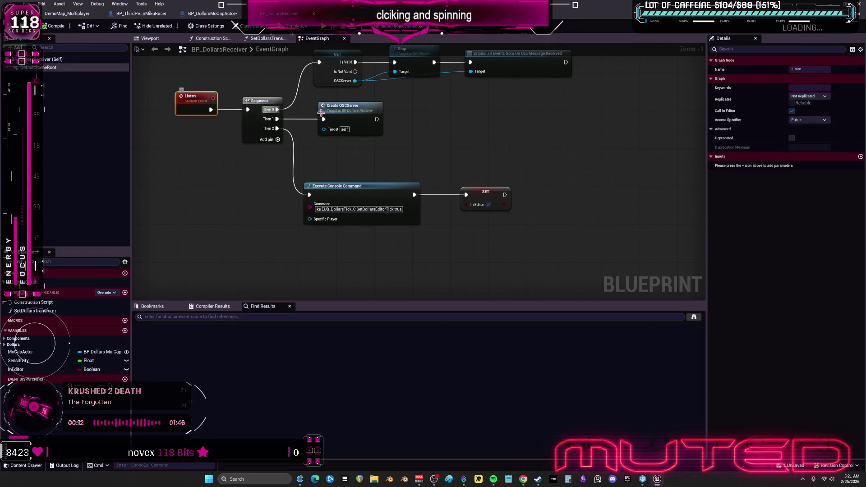
Step: Enlarge the receiver graph and pan through its Parse, Body Parameter and Create Event nodes
{"action": "left_click_drag", "start_coordinate": [418, 191], "coordinate": [417, 195]}
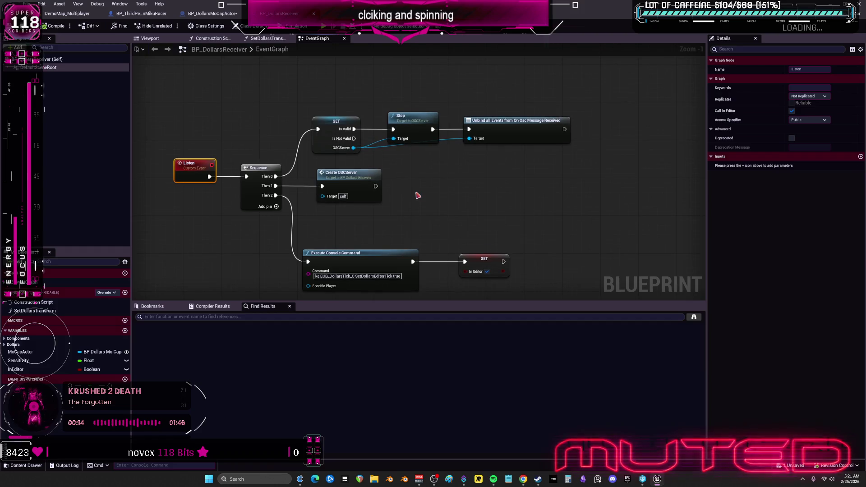
{"action": "scroll", "coordinate": [415, 193], "scroll_direction": "down", "scroll_amount": 5}
{"action": "mouse_move", "coordinate": [477, 176]}
{"action": "left_mouse_down"}
{"action": "mouse_move", "coordinate": [220, 87]}
{"action": "mouse_move", "coordinate": [284, 141]}
{"action": "mouse_move", "coordinate": [278, 170]}
{"action": "left_mouse_up"}
{"action": "scroll", "coordinate": [308, 144], "scroll_direction": "up", "scroll_amount": 5}
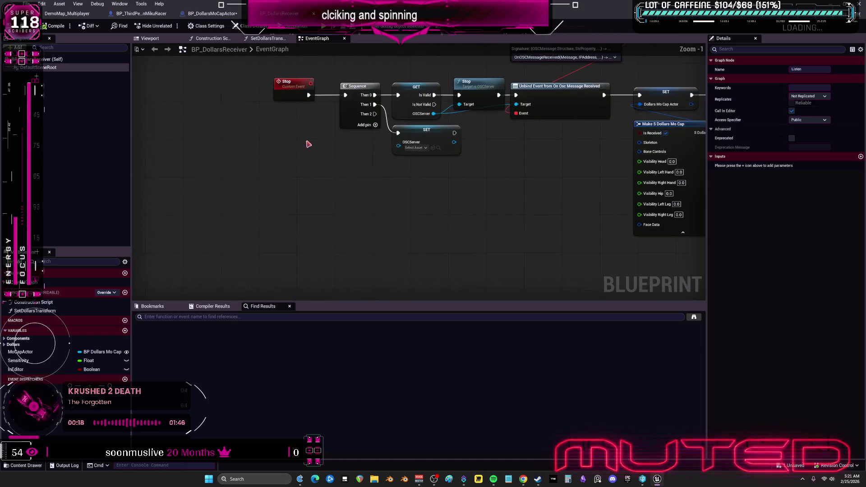
{"action": "mouse_move", "coordinate": [556, 163]}
{"action": "left_mouse_down"}
{"action": "mouse_move", "coordinate": [489, 203]}
{"action": "mouse_move", "coordinate": [439, 180]}
{"action": "left_mouse_up"}
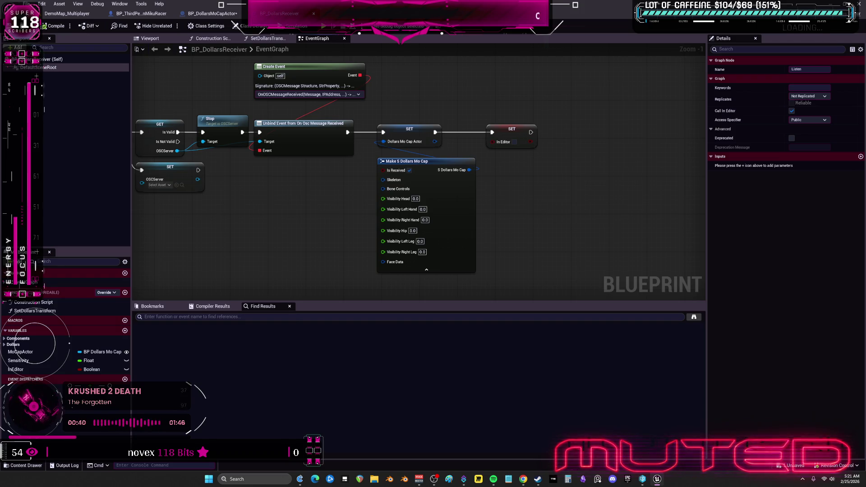
{"action": "left_click_drag", "start_coordinate": [585, 303], "coordinate": [586, 375]}
{"action": "scroll", "coordinate": [507, 240], "scroll_direction": "down", "scroll_amount": 4}
{"action": "scroll", "coordinate": [408, 135], "scroll_direction": "up", "scroll_amount": 6}
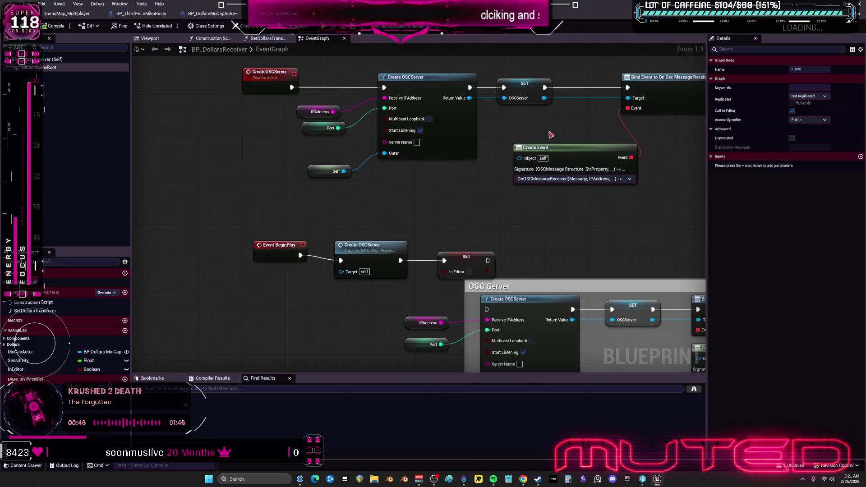
{"action": "scroll", "coordinate": [548, 141], "scroll_direction": "down", "scroll_amount": 5}
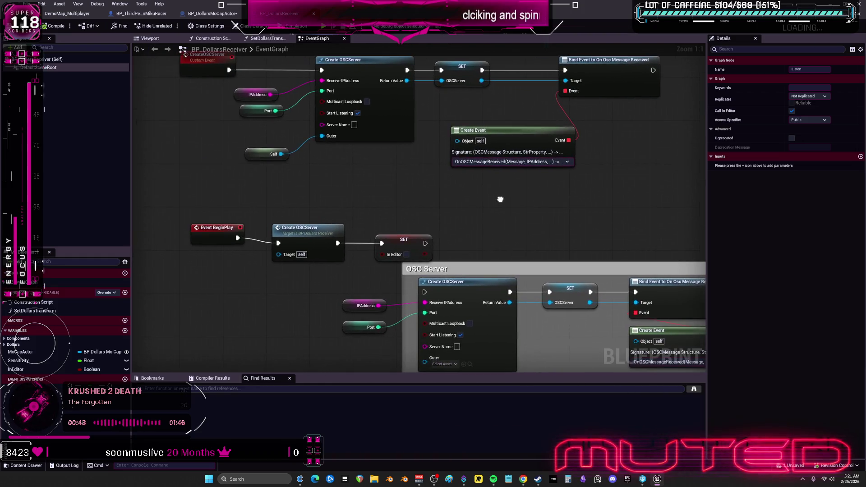
{"action": "mouse_move", "coordinate": [523, 166]}
{"action": "left_mouse_down"}
{"action": "mouse_move", "coordinate": [388, 127]}
{"action": "mouse_move", "coordinate": [516, 154]}
{"action": "mouse_move", "coordinate": [530, 168]}
{"action": "mouse_move", "coordinate": [427, 314]}
{"action": "left_mouse_up"}
{"action": "scroll", "coordinate": [427, 314], "scroll_direction": "down", "scroll_amount": 2}
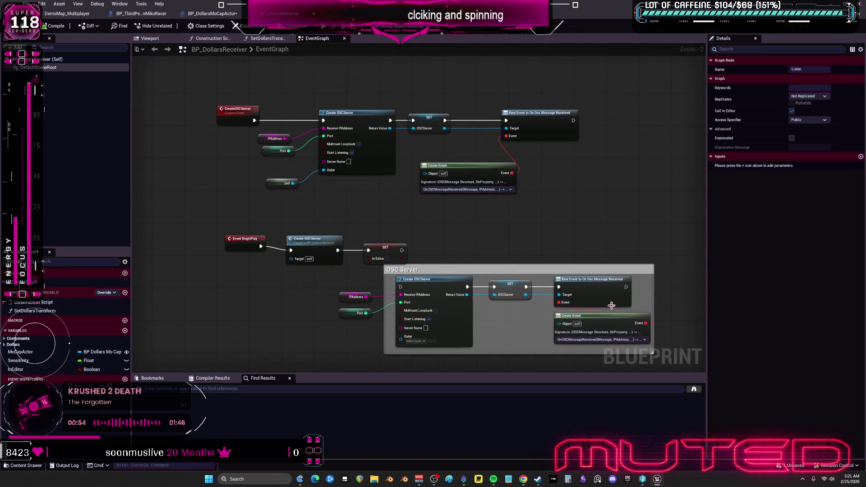
{"action": "left_click_drag", "start_coordinate": [559, 258], "coordinate": [522, 149]}
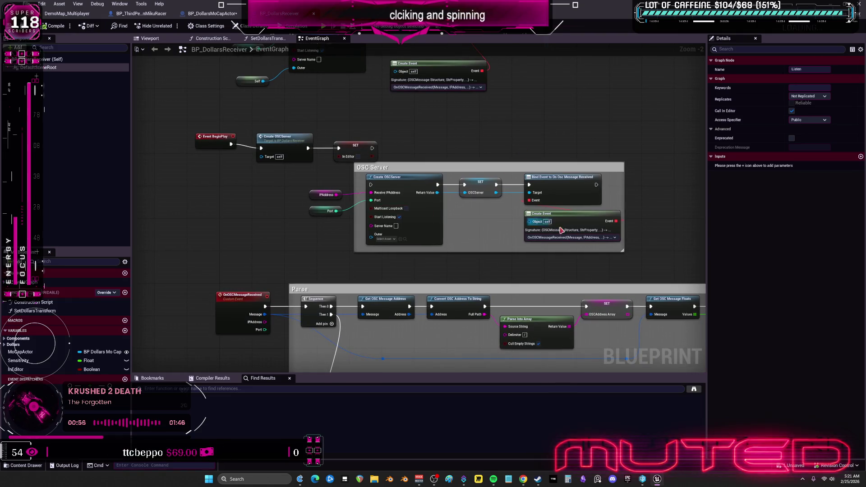
Step: Box-select the OSC Server group, clear the selection, then close the Epic Games Launcher
{"action": "mouse_move", "coordinate": [631, 260]}
{"action": "left_mouse_down"}
{"action": "mouse_move", "coordinate": [316, 172]}
{"action": "mouse_move", "coordinate": [310, 159]}
{"action": "left_mouse_up"}
{"action": "mouse_move", "coordinate": [432, 120]}
{"action": "left_mouse_down"}
{"action": "mouse_move", "coordinate": [464, 164]}
{"action": "mouse_move", "coordinate": [500, 190]}
{"action": "left_mouse_up"}
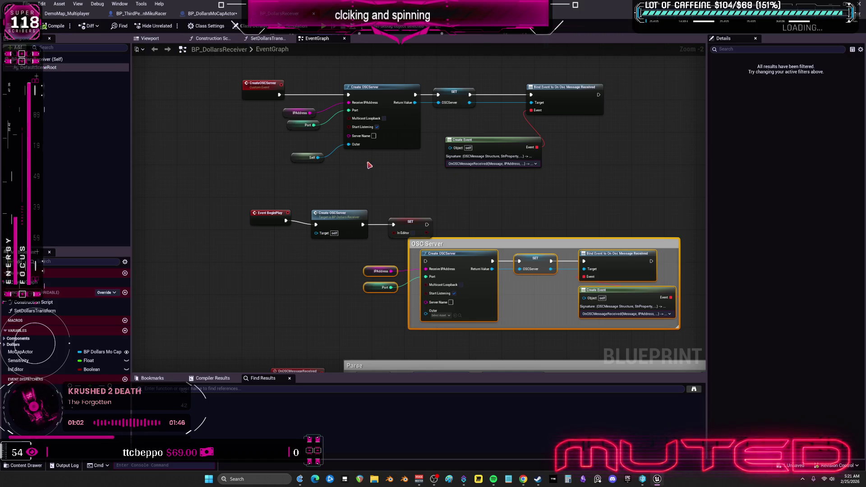
{"action": "left_click", "coordinate": [577, 172]}
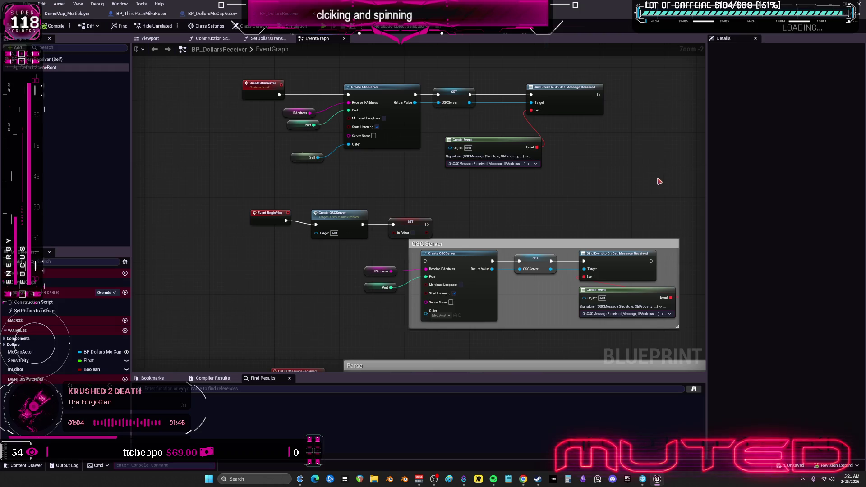
{"action": "mouse_move", "coordinate": [600, 193]}
{"action": "left_mouse_down"}
{"action": "mouse_move", "coordinate": [598, 41]}
{"action": "mouse_move", "coordinate": [632, 240]}
{"action": "mouse_move", "coordinate": [617, 190]}
{"action": "left_mouse_up"}
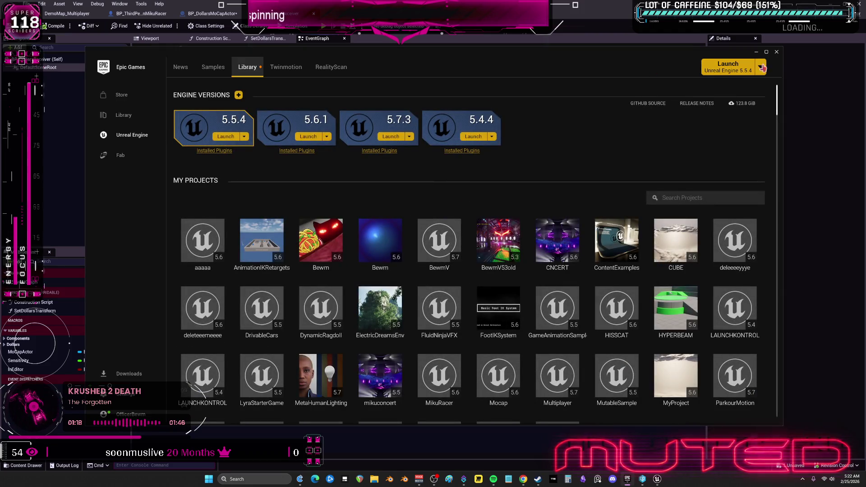
{"action": "left_click", "coordinate": [777, 53]}
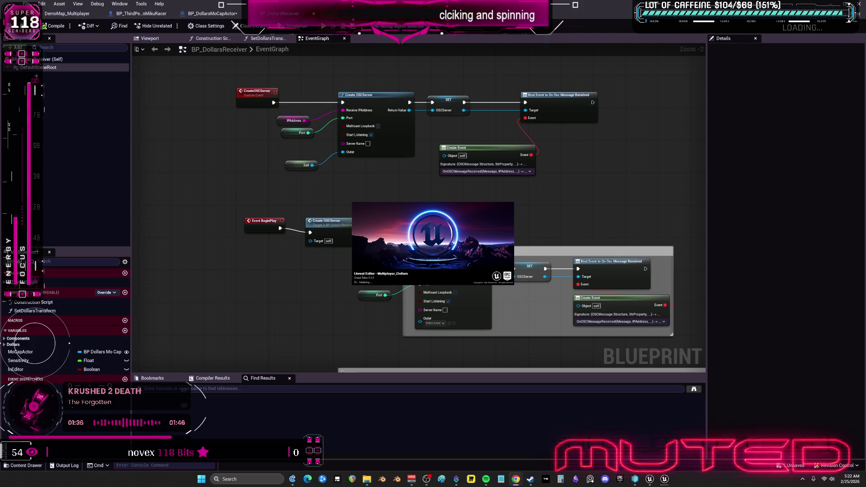
Step: Switch over to the YouTube components tutorial in the browser
{"action": "key", "text": "alt+Tab"}
Step: Skip through the tutorial's Take Damage, HealthComponent and health bar parts, then open the Characters folder
{"action": "left_click", "coordinate": [491, 213]}
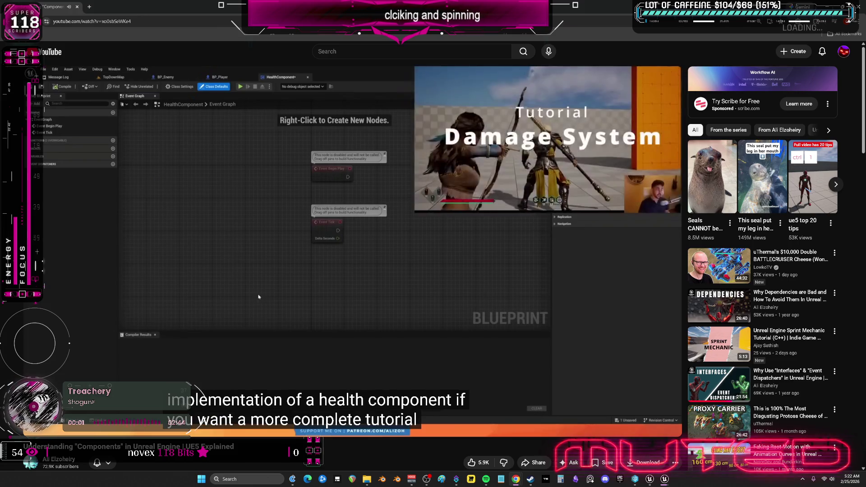
{"action": "key", "text": "Right"}
{"action": "key", "text": "Right"}
{"action": "key", "text": "Right"}
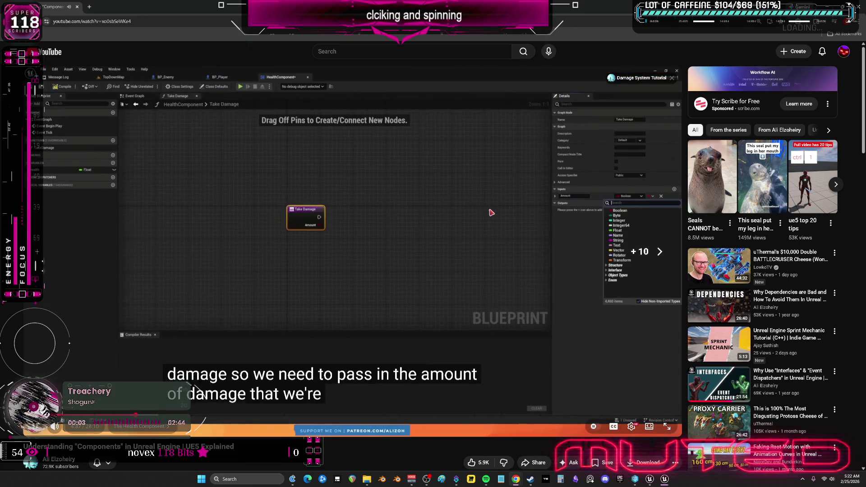
{"action": "key", "text": "Right"}
{"action": "key", "text": "Right"}
{"action": "key", "text": "Right"}
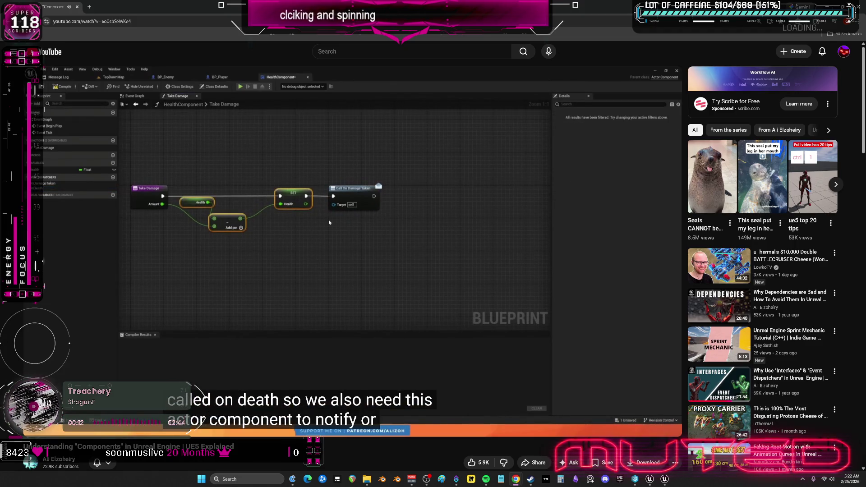
{"action": "key", "text": "Right"}
{"action": "key", "text": "Right"}
{"action": "key", "text": "Right"}
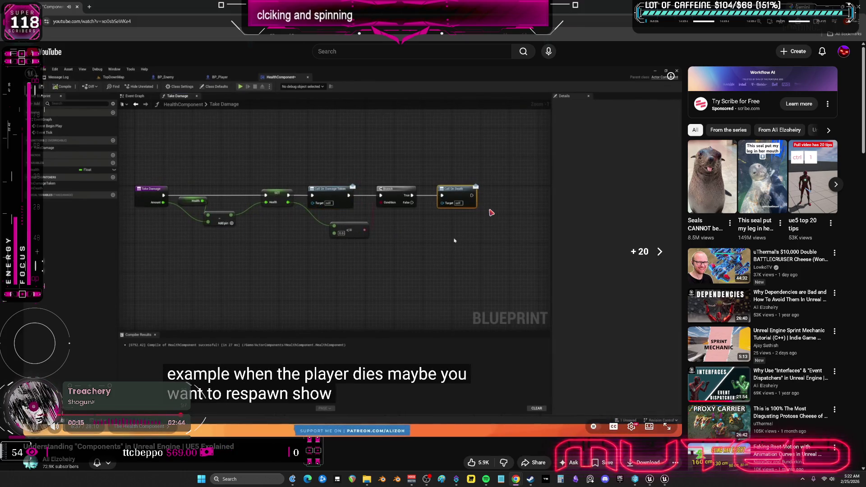
{"action": "key", "text": "Right"}
{"action": "key", "text": "Right"}
{"action": "key", "text": "Right"}
{"action": "key", "text": "Right"}
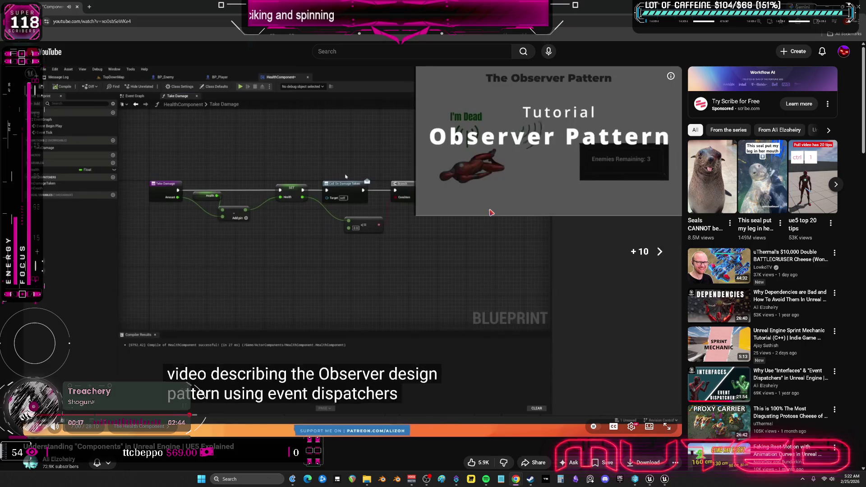
{"action": "key", "text": "Right"}
{"action": "key", "text": "Right"}
{"action": "key", "text": "Right"}
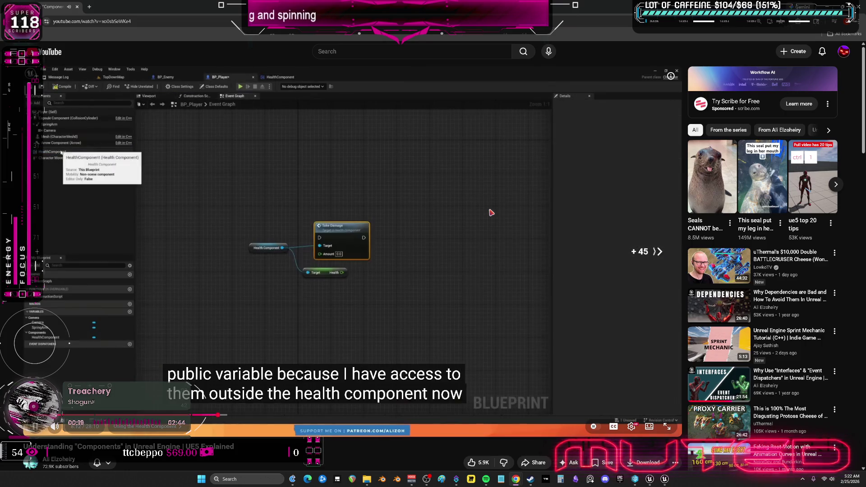
{"action": "key", "text": "Right"}
{"action": "key", "text": "Right"}
{"action": "key", "text": "Right"}
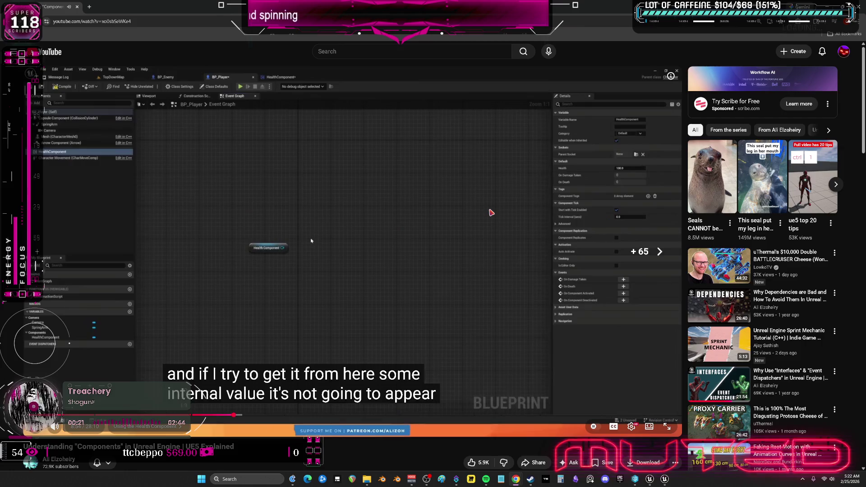
{"action": "key", "text": "Right"}
{"action": "key", "text": "Right"}
{"action": "key", "text": "Right"}
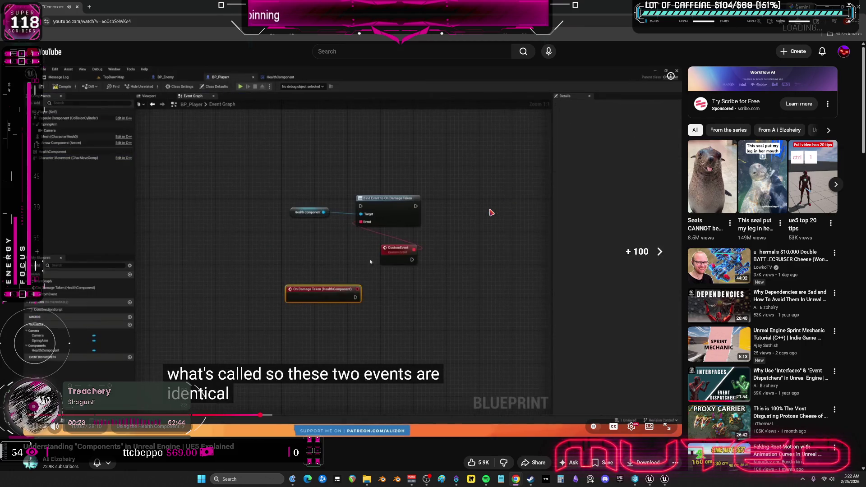
{"action": "key", "text": "Right"}
{"action": "key", "text": "Right"}
{"action": "key", "text": "Right"}
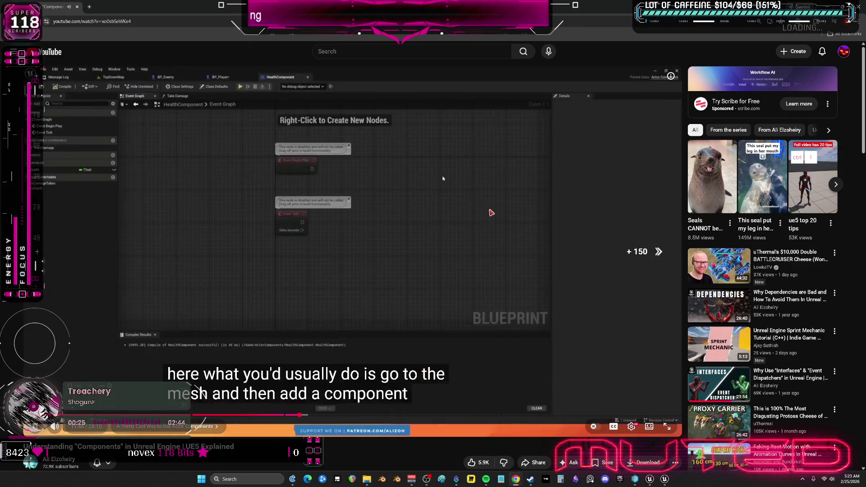
{"action": "key", "text": "Right"}
{"action": "key", "text": "Right"}
{"action": "key", "text": "Right"}
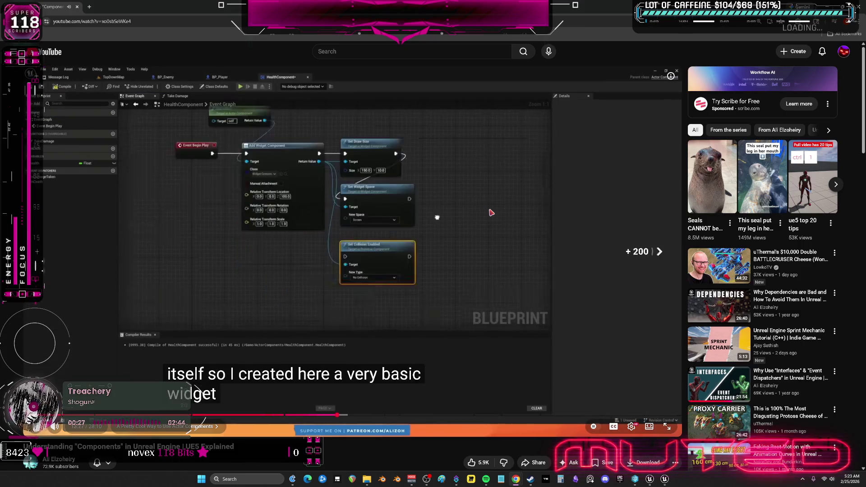
{"action": "key", "text": "Right"}
{"action": "key", "text": "Right"}
{"action": "key", "text": "Right"}
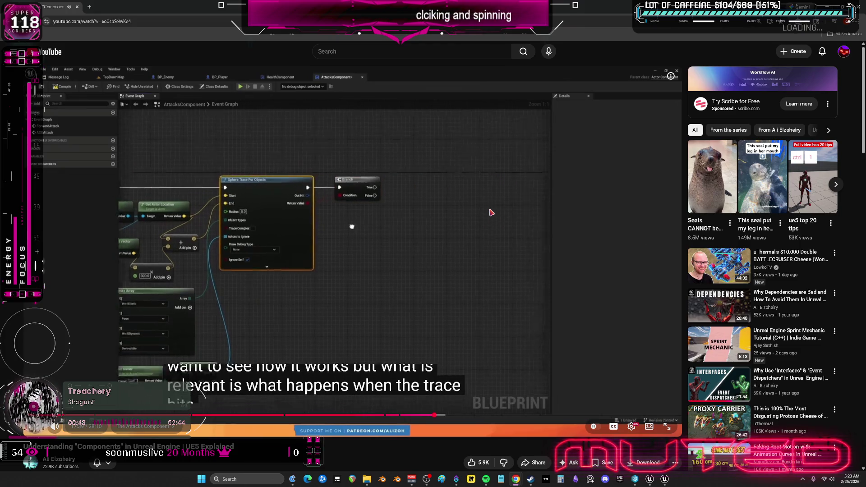
{"action": "key", "text": "l"}
{"action": "key", "text": "l"}
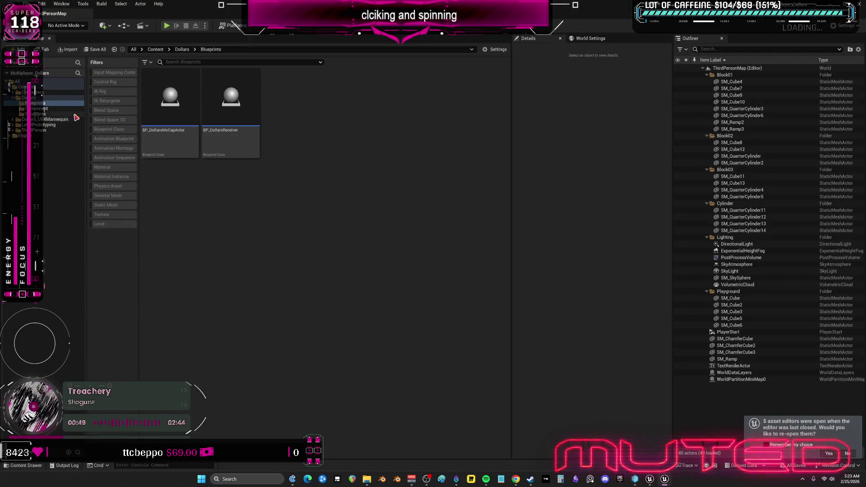
{"action": "double_click", "coordinate": [37, 92]}
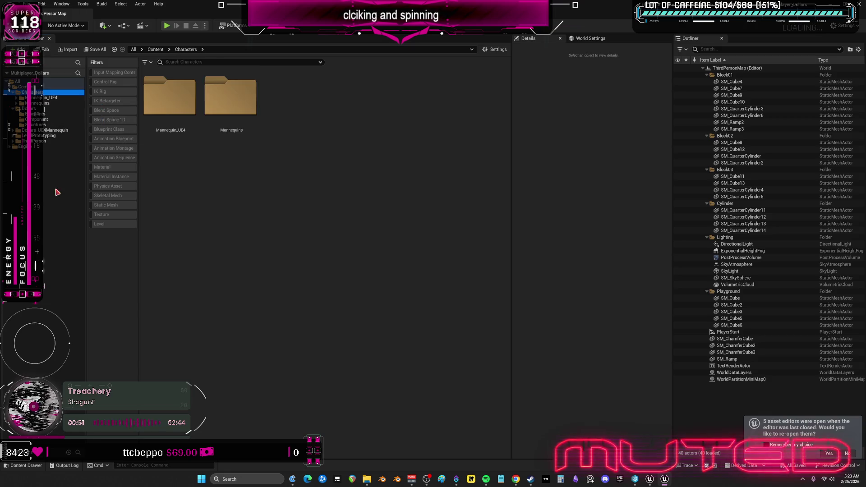
Step: Filter to Blueprint Classes, open BP_ThirdPersonCharacter, select its DollarsMoCap Multiplayer group, then return to BP_DollarsReceiver
{"action": "left_click", "coordinate": [116, 131]}
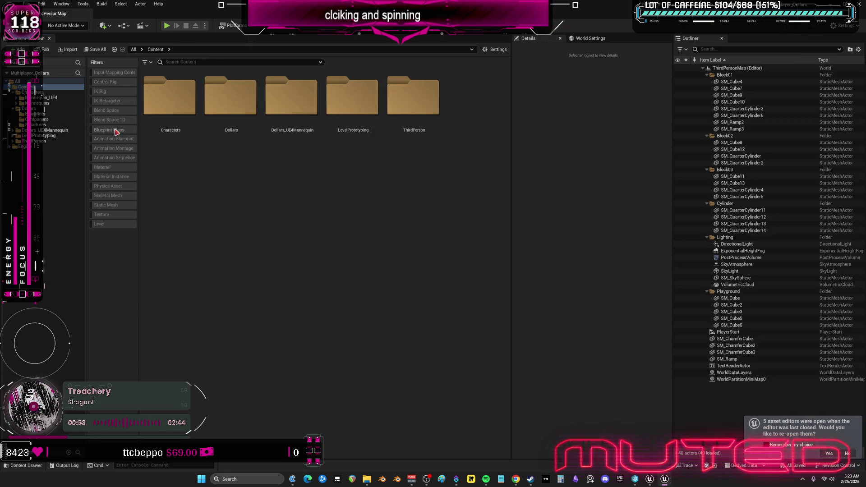
{"action": "double_click", "coordinate": [353, 109]}
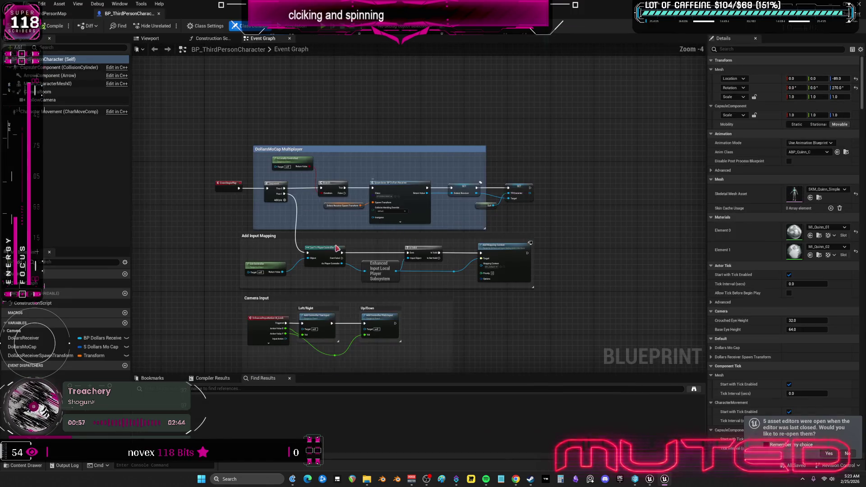
{"action": "mouse_move", "coordinate": [441, 315]}
{"action": "left_mouse_down"}
{"action": "mouse_move", "coordinate": [443, 68]}
{"action": "mouse_move", "coordinate": [450, 77]}
{"action": "mouse_move", "coordinate": [441, 277]}
{"action": "left_mouse_up"}
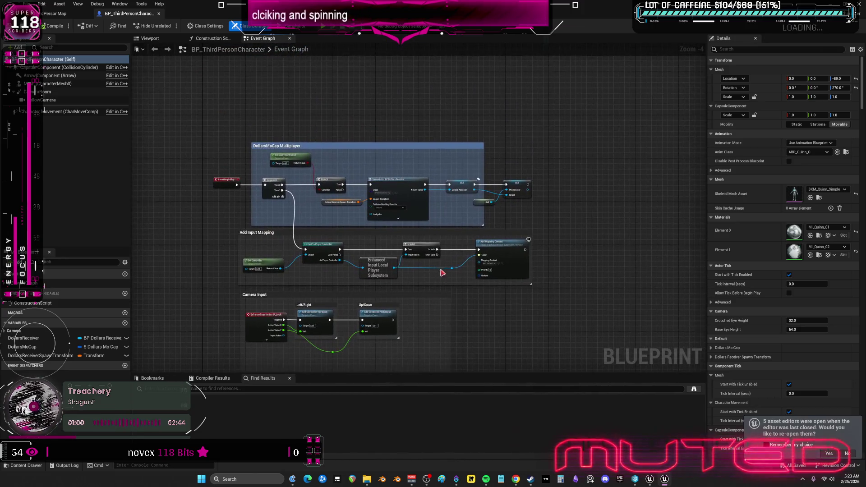
{"action": "mouse_move", "coordinate": [574, 115]}
{"action": "left_mouse_down"}
{"action": "mouse_move", "coordinate": [154, 250]}
{"action": "mouse_move", "coordinate": [140, 226]}
{"action": "mouse_move", "coordinate": [180, 239]}
{"action": "left_mouse_up"}
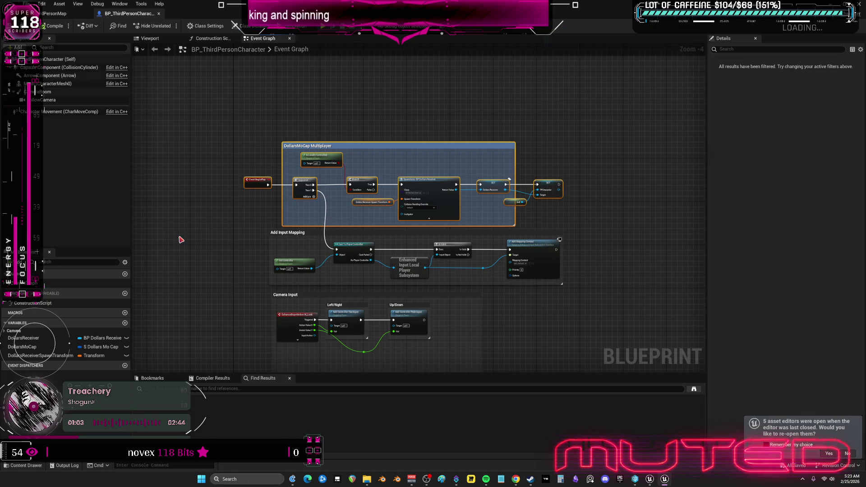
{"action": "key", "text": "Up"}
{"action": "key", "text": "Up"}
{"action": "key", "text": "Up"}
{"action": "scroll", "coordinate": [328, 65], "scroll_direction": "up", "scroll_amount": 3}
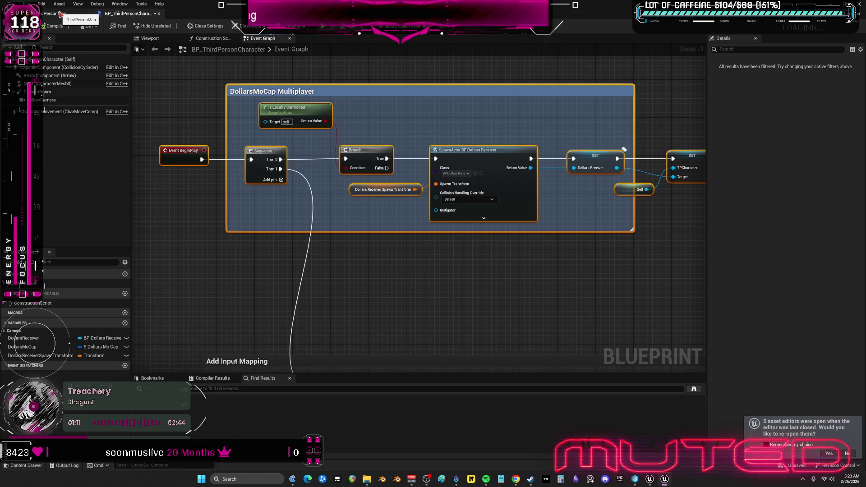
{"action": "left_click", "coordinate": [60, 14]}
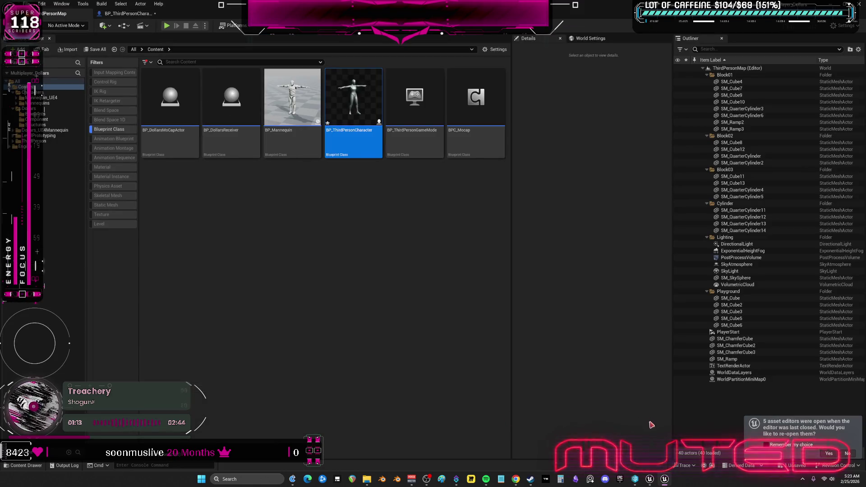
{"action": "left_click", "coordinate": [655, 479]}
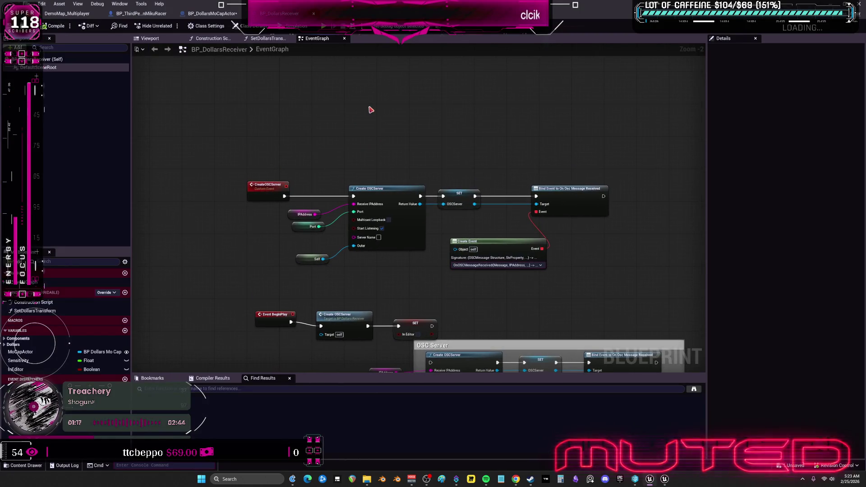
Step: Add a BeginMocap custom event and reposition the CreateOSCServer chain just below it
{"action": "right_click", "coordinate": [370, 110]}
{"action": "key", "text": "Escape"}
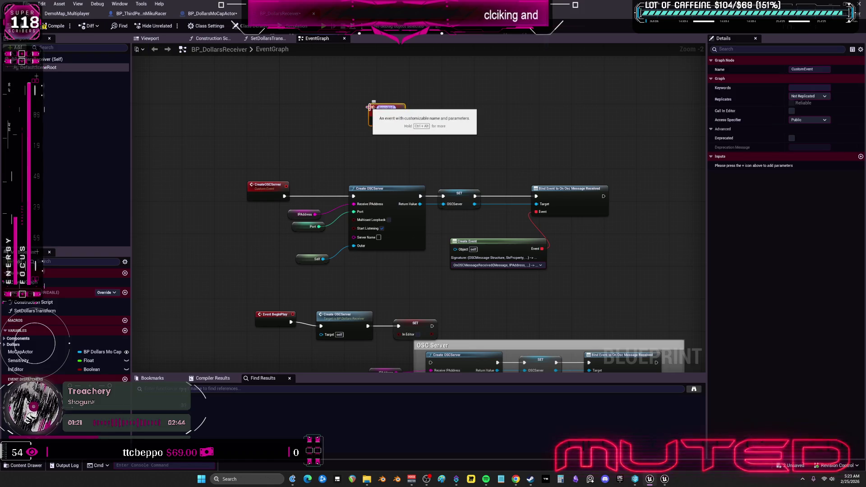
{"action": "key", "text": "Return"}
{"action": "scroll", "coordinate": [443, 165], "scroll_direction": "up", "scroll_amount": 2}
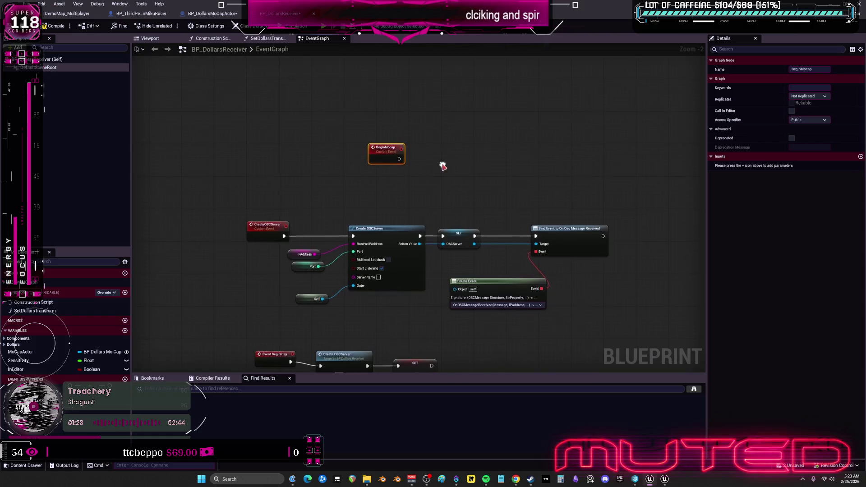
{"action": "left_click", "coordinate": [279, 213]}
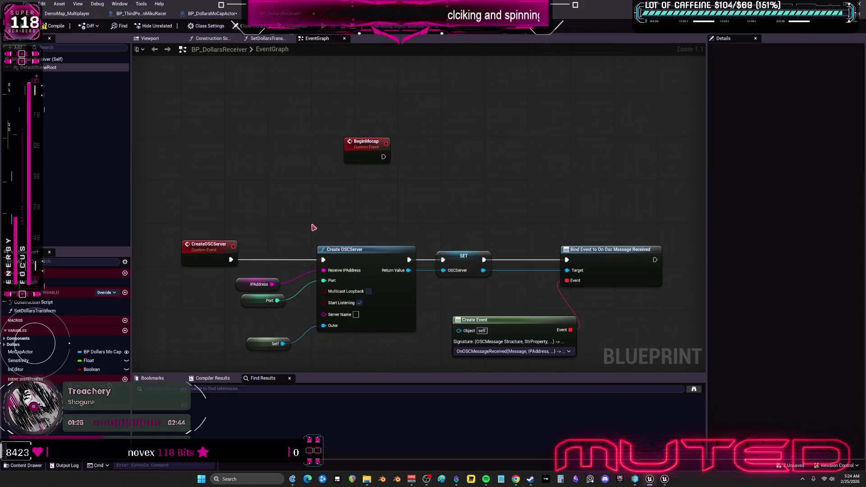
{"action": "scroll", "coordinate": [450, 193], "scroll_direction": "down", "scroll_amount": 1}
{"action": "mouse_move", "coordinate": [647, 302]}
{"action": "left_mouse_down"}
{"action": "mouse_move", "coordinate": [207, 193]}
{"action": "mouse_move", "coordinate": [387, 151]}
{"action": "mouse_move", "coordinate": [359, 143]}
{"action": "left_mouse_up"}
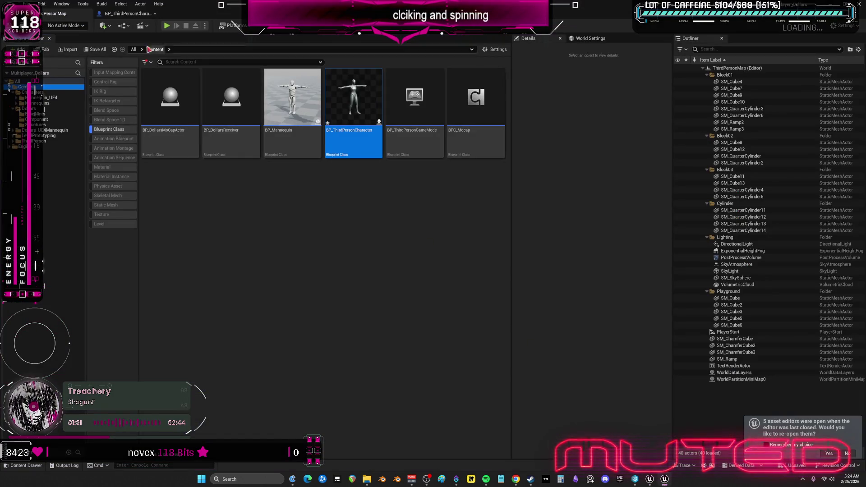
Step: Study BP_ThirdPersonCharacter's Is Locally Controlled node in the DollarsMoCap Multiplayer comment, then return to BP_DollarsReceiver
{"action": "left_click", "coordinate": [127, 13]}
{"action": "left_click", "coordinate": [291, 109]}
{"action": "left_click_drag", "start_coordinate": [436, 128], "coordinate": [433, 128]}
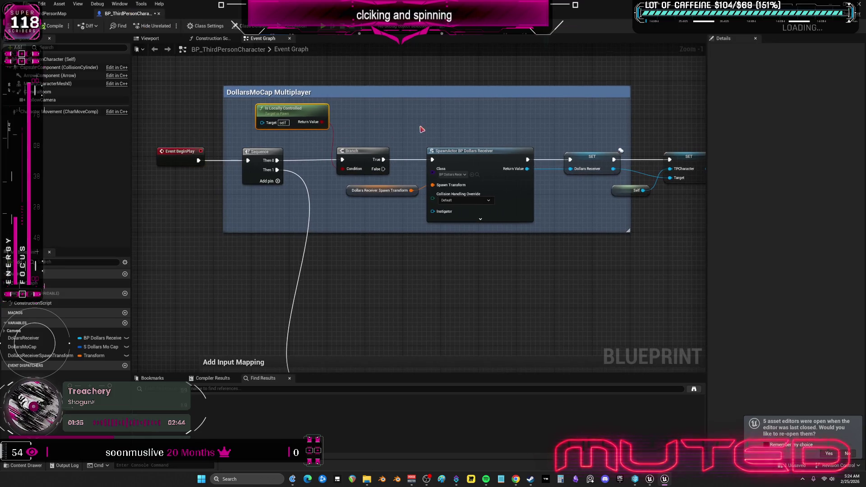
{"action": "mouse_move", "coordinate": [549, 129]}
{"action": "left_mouse_down"}
{"action": "mouse_move", "coordinate": [472, 131]}
{"action": "mouse_move", "coordinate": [518, 141]}
{"action": "left_mouse_up"}
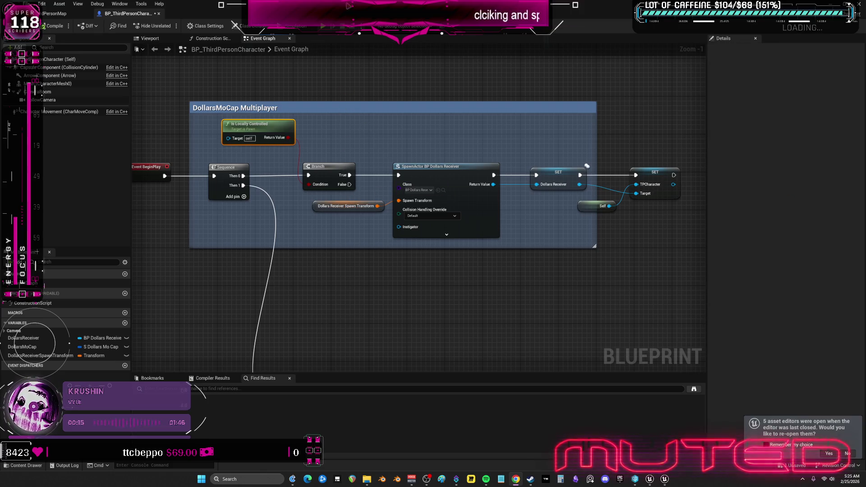
{"action": "key", "text": "alt+Tab"}
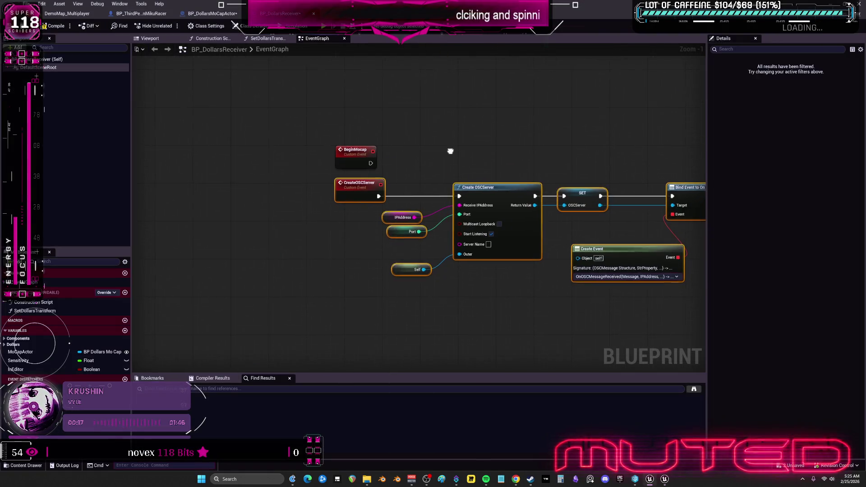
Step: With Context Sensitive off, search 'is locally' and add an Is Locally Controlled node
{"action": "right_click", "coordinate": [447, 114]}
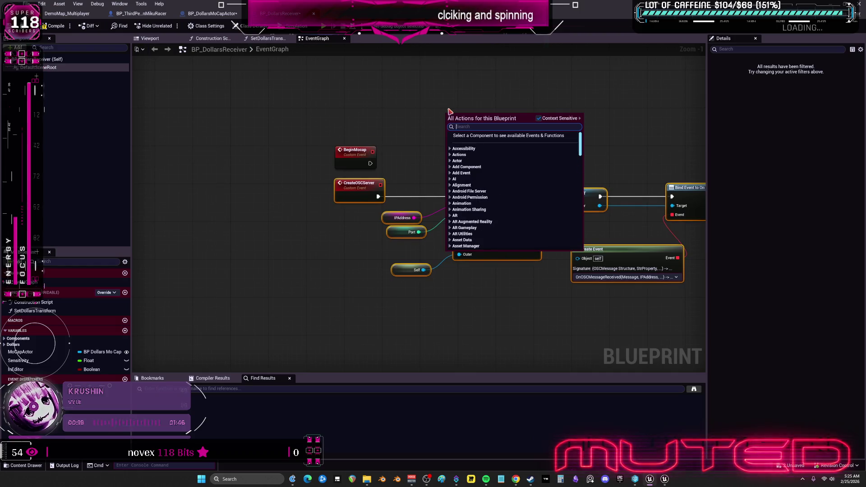
{"action": "type", "text": "isl"}
{"action": "key", "text": "BackSpace"}
{"action": "type", "text": "locall"}
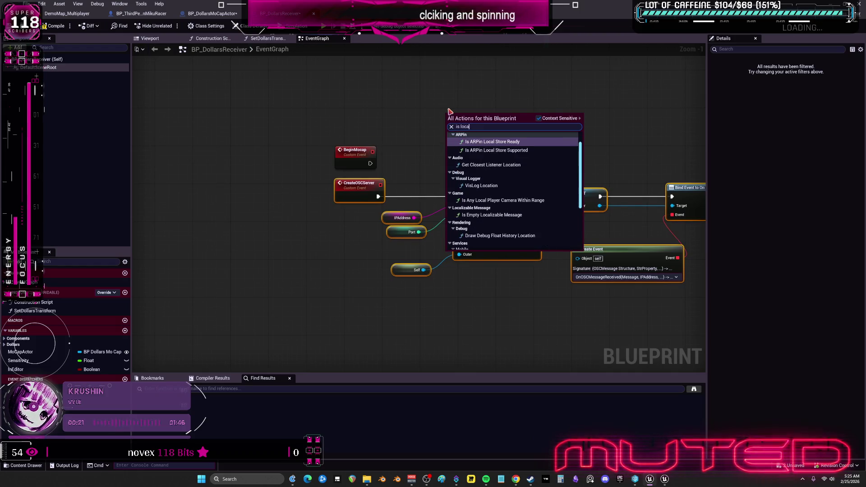
{"action": "key", "text": "BackSpace"}
{"action": "key", "text": "BackSpace"}
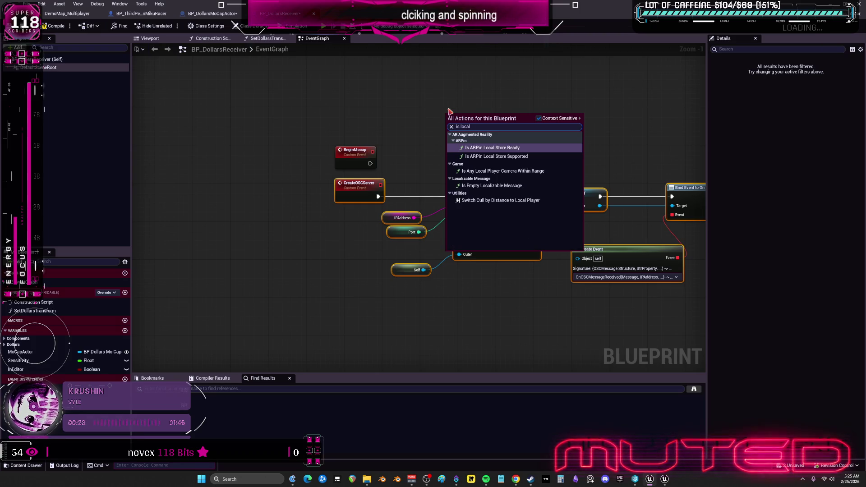
{"action": "left_click", "coordinate": [539, 118]}
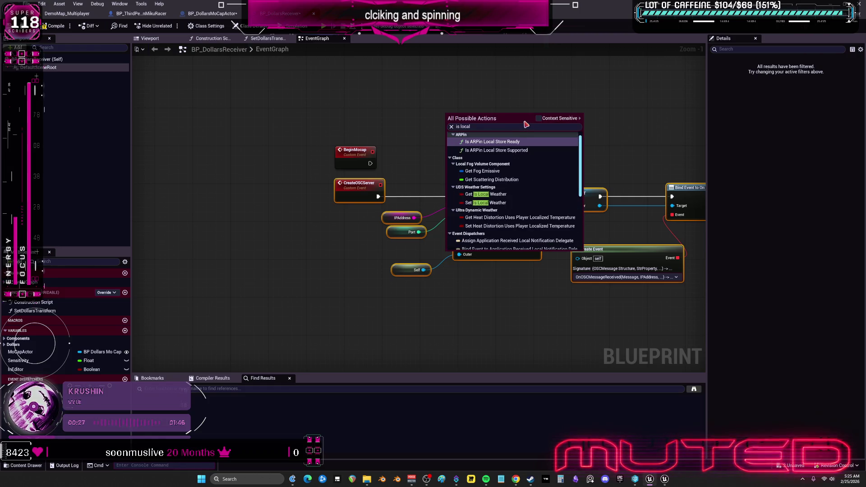
{"action": "left_click", "coordinate": [495, 128]}
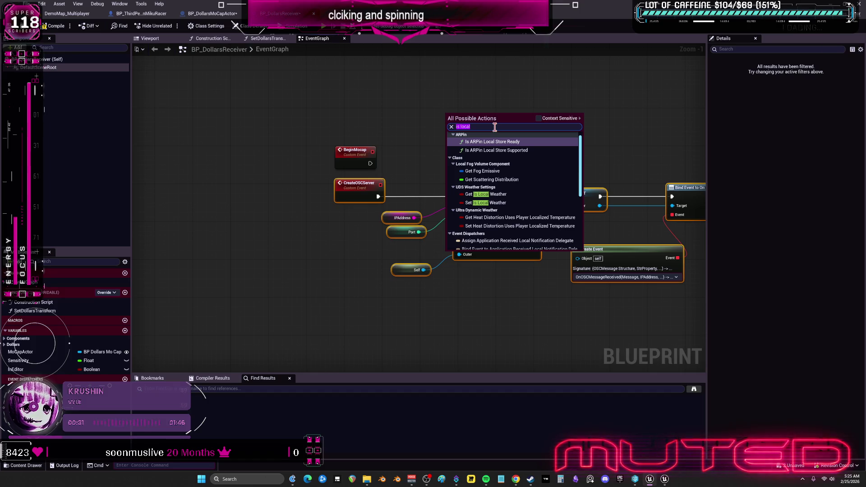
{"action": "type", "text": "is locally contro"}
{"action": "key", "text": "Return"}
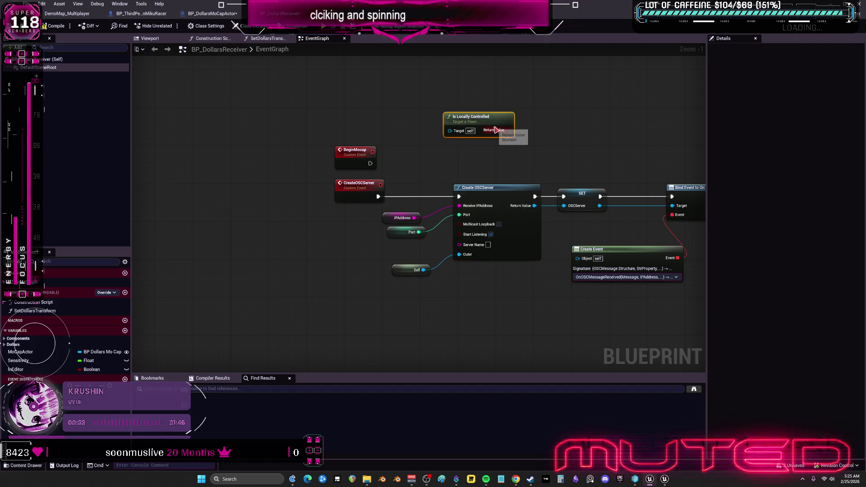
Step: Create a Branch from its Return Value and place it beside Is Locally Controlled
{"action": "mouse_move", "coordinate": [517, 132]}
{"action": "left_mouse_down"}
{"action": "mouse_move", "coordinate": [483, 136]}
{"action": "mouse_move", "coordinate": [533, 148]}
{"action": "left_mouse_up"}
{"action": "left_click", "coordinate": [525, 128]}
{"action": "left_click_drag", "start_coordinate": [573, 129], "coordinate": [496, 140]}
Step: Zoom around the BP_DollarsReceiver graph and box-select the OSC Server comment group
{"action": "scroll", "coordinate": [540, 176], "scroll_direction": "down", "scroll_amount": 4}
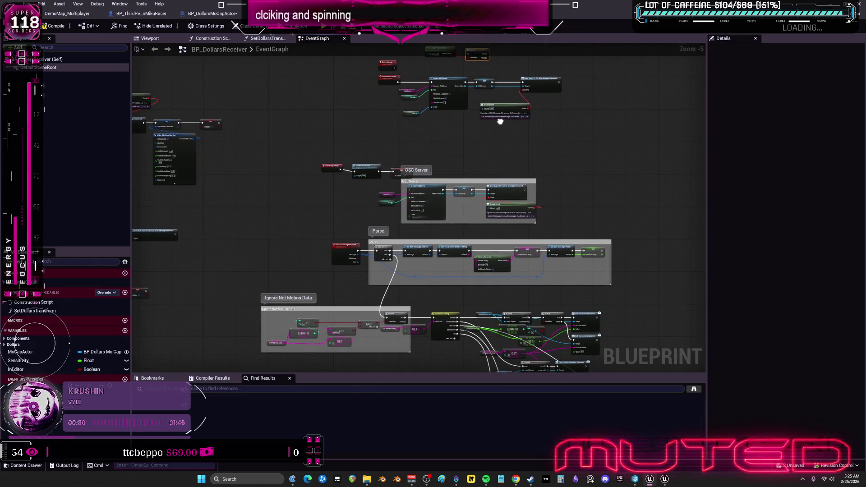
{"action": "scroll", "coordinate": [510, 199], "scroll_direction": "up", "scroll_amount": 3}
{"action": "mouse_move", "coordinate": [624, 232]}
{"action": "left_mouse_down"}
{"action": "mouse_move", "coordinate": [307, 145]}
{"action": "mouse_move", "coordinate": [266, 147]}
{"action": "left_mouse_up"}
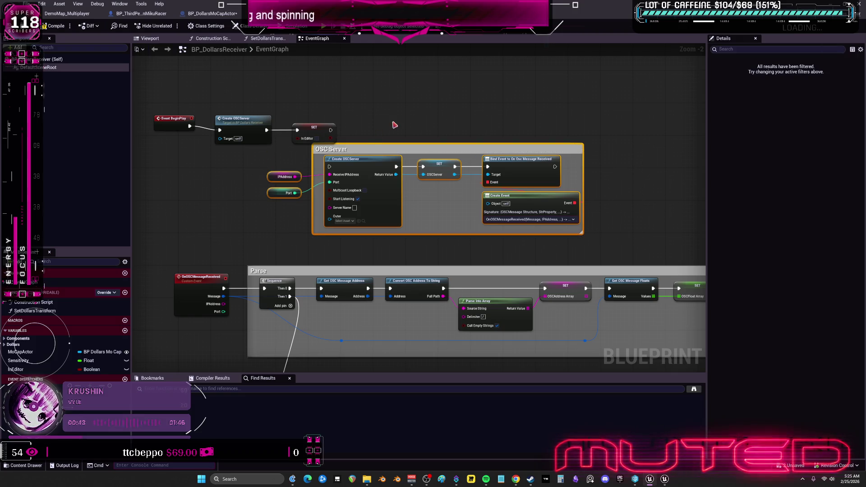
{"action": "scroll", "coordinate": [456, 197], "scroll_direction": "up", "scroll_amount": 2}
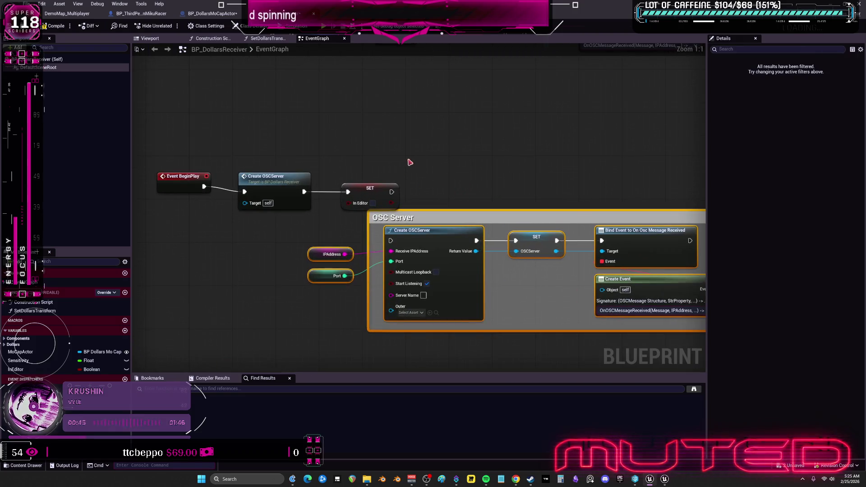
{"action": "scroll", "coordinate": [407, 164], "scroll_direction": "down", "scroll_amount": 2}
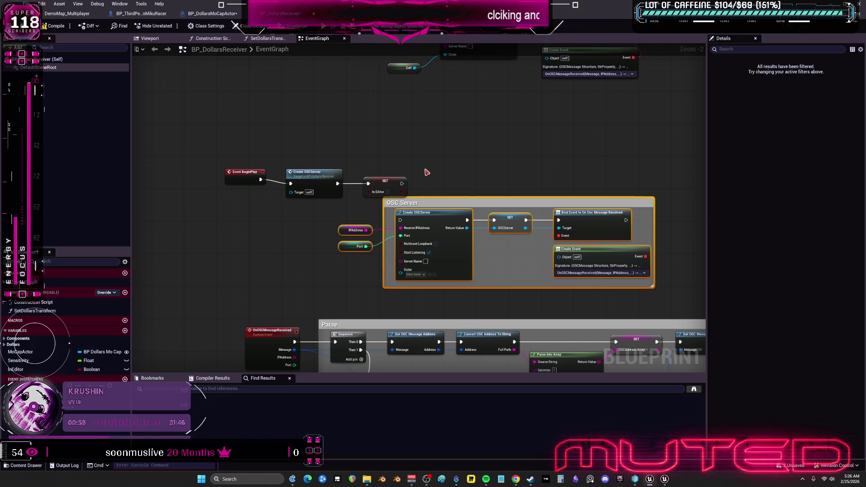
{"action": "scroll", "coordinate": [454, 168], "scroll_direction": "down", "scroll_amount": 4}
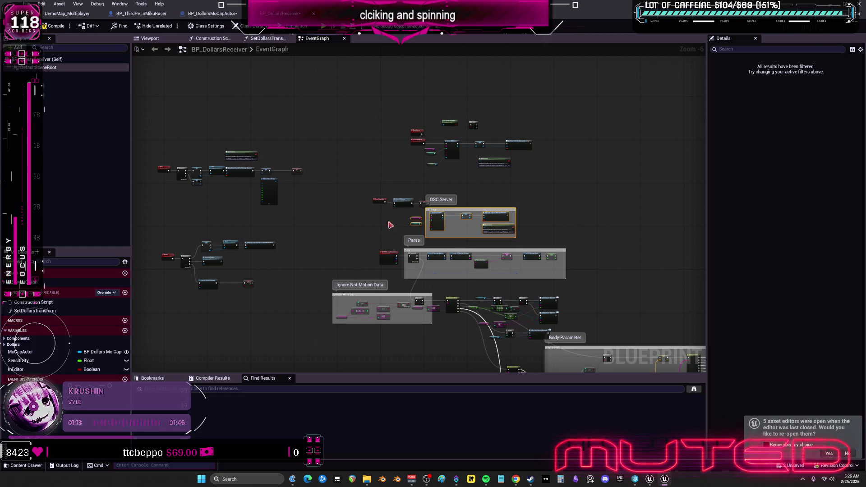
{"action": "scroll", "coordinate": [426, 159], "scroll_direction": "down", "scroll_amount": 3}
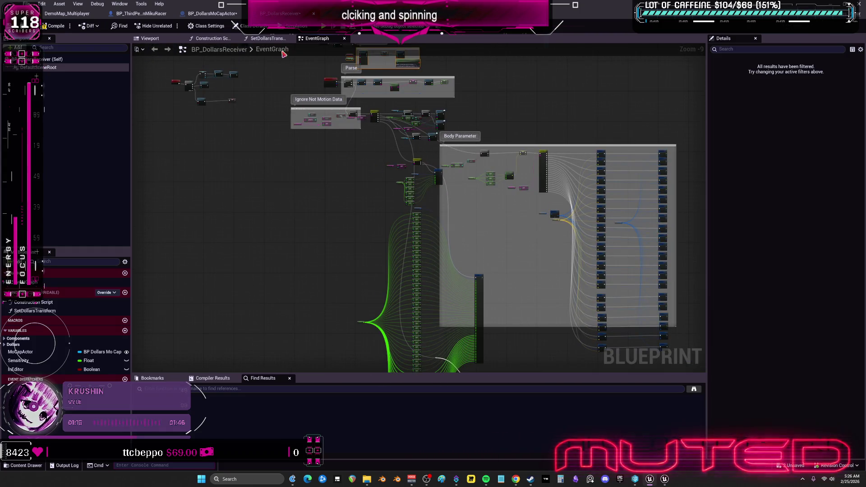
Step: Flip to DemoMap_Multiplayer and back, then pan through the Listen, BeginMocap and CreateOSCServer chains
{"action": "left_click", "coordinate": [76, 15]}
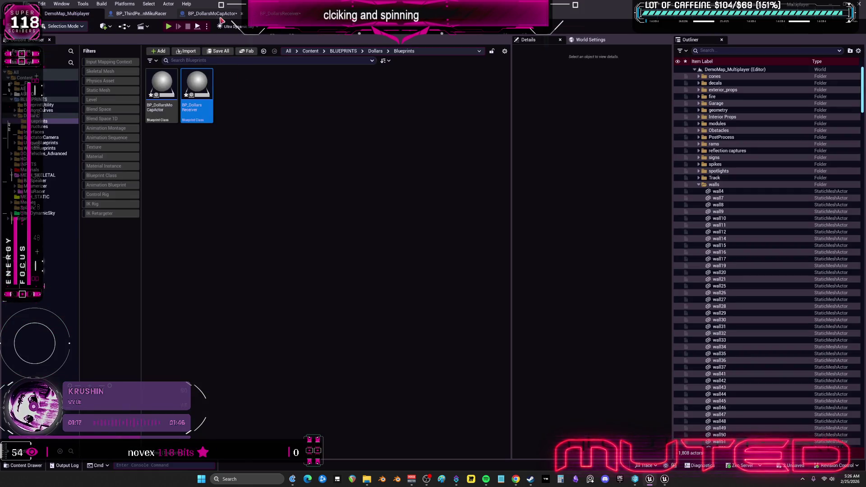
{"action": "left_click", "coordinate": [277, 13]}
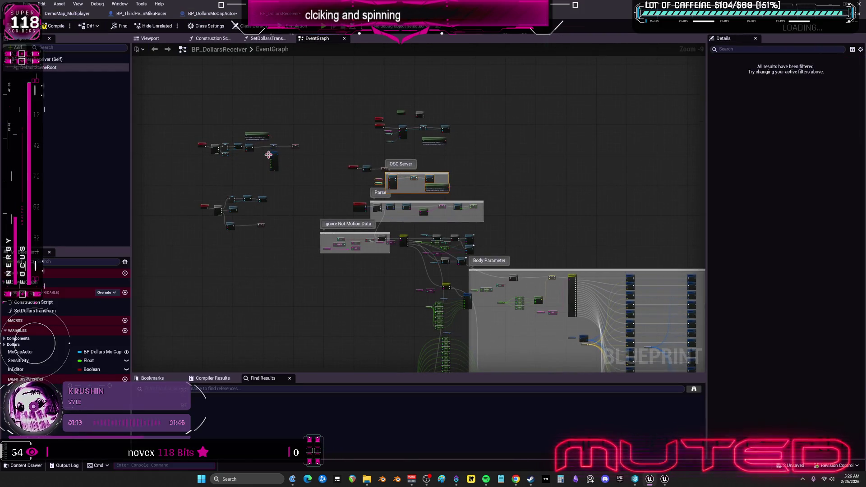
{"action": "scroll", "coordinate": [274, 155], "scroll_direction": "up", "scroll_amount": 6}
{"action": "scroll", "coordinate": [271, 165], "scroll_direction": "up", "scroll_amount": 2}
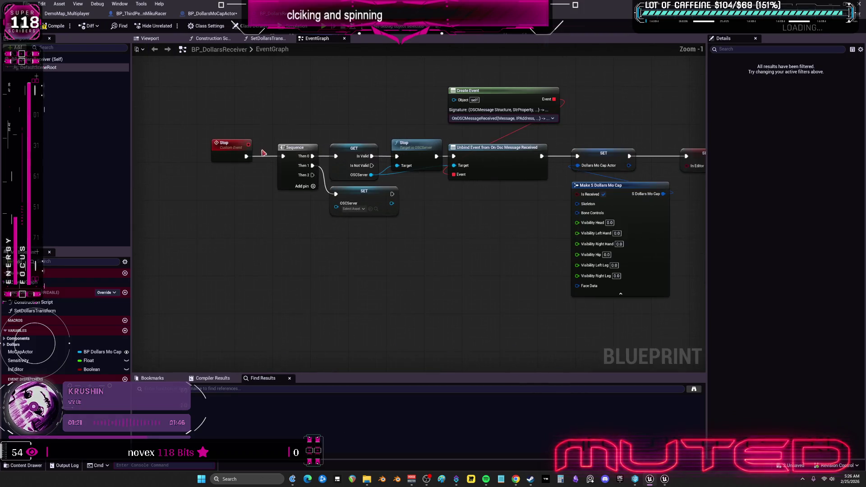
{"action": "scroll", "coordinate": [541, 137], "scroll_direction": "down", "scroll_amount": 2}
{"action": "left_click_drag", "start_coordinate": [586, 137], "coordinate": [522, 90]}
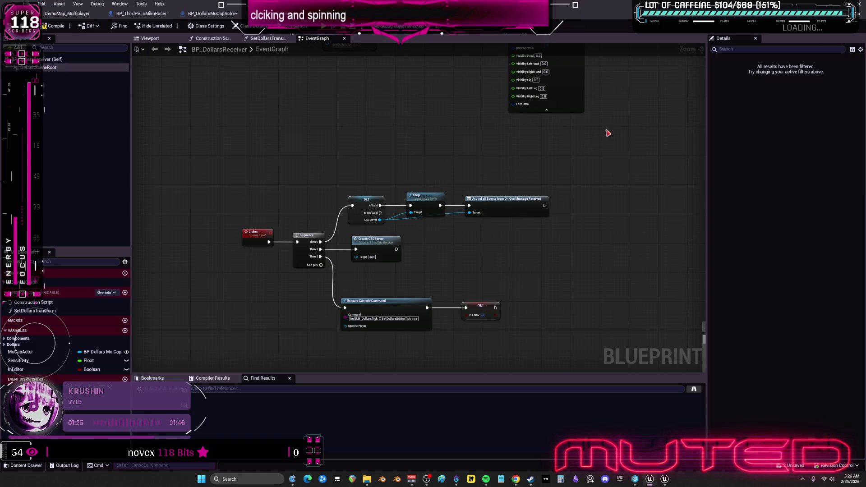
{"action": "left_click_drag", "start_coordinate": [625, 128], "coordinate": [290, 299]}
{"action": "left_click_drag", "start_coordinate": [481, 292], "coordinate": [486, 236]}
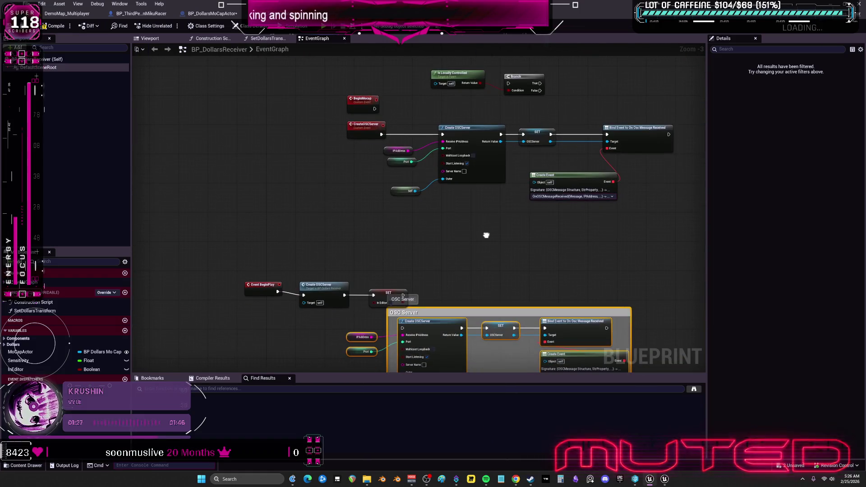
Step: Box-select the Event BeginPlay chain, then the BeginMocap, Is Locally Controlled and Branch nodes, and clear the selection
{"action": "mouse_move", "coordinate": [241, 269]}
{"action": "left_mouse_down"}
{"action": "mouse_move", "coordinate": [408, 300]}
{"action": "mouse_move", "coordinate": [421, 265]}
{"action": "mouse_move", "coordinate": [375, 295]}
{"action": "mouse_move", "coordinate": [400, 273]}
{"action": "mouse_move", "coordinate": [520, 232]}
{"action": "mouse_move", "coordinate": [499, 236]}
{"action": "left_mouse_up"}
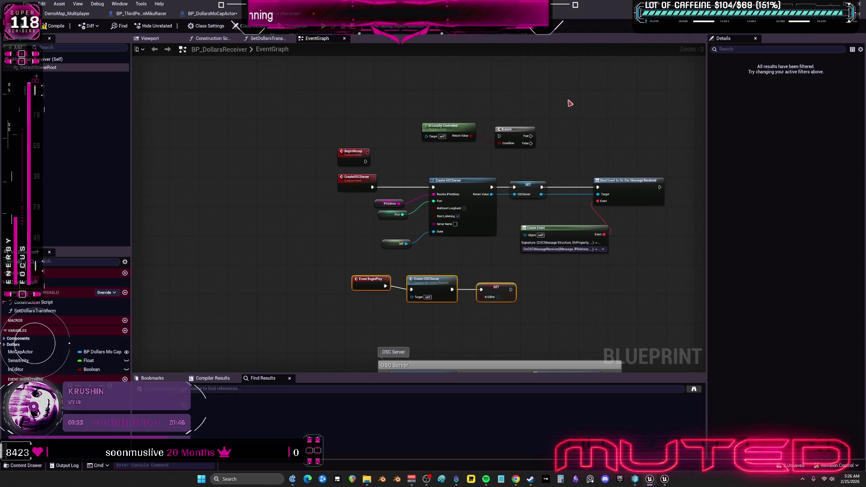
{"action": "left_click_drag", "start_coordinate": [544, 97], "coordinate": [321, 167]}
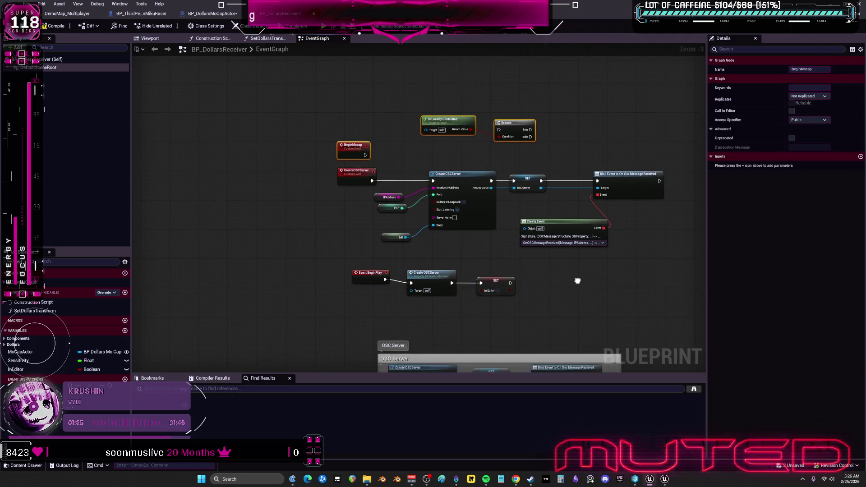
{"action": "left_click", "coordinate": [555, 300]}
{"action": "scroll", "coordinate": [541, 275], "scroll_direction": "down", "scroll_amount": 3}
{"action": "left_click_drag", "start_coordinate": [535, 180], "coordinate": [534, 172]}
{"action": "scroll", "coordinate": [242, 141], "scroll_direction": "up", "scroll_amount": 3}
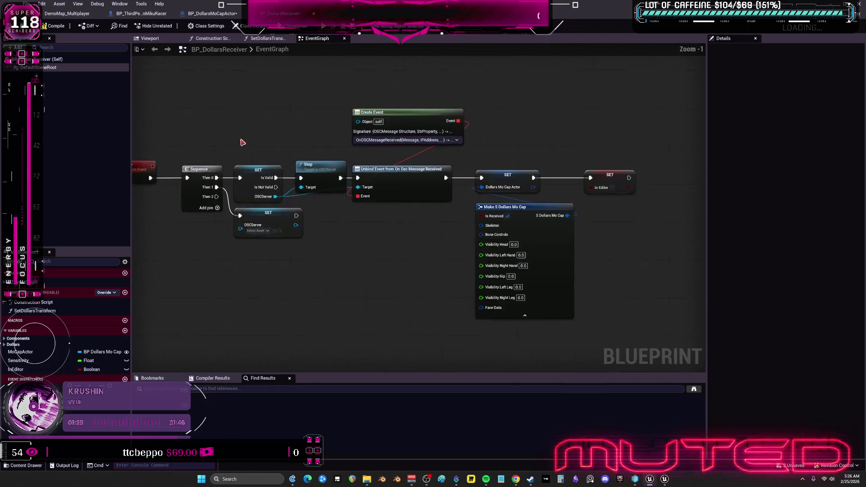
{"action": "scroll", "coordinate": [178, 170], "scroll_direction": "down", "scroll_amount": 2}
{"action": "scroll", "coordinate": [345, 191], "scroll_direction": "up", "scroll_amount": 2}
{"action": "left_click_drag", "start_coordinate": [345, 191], "coordinate": [336, 195]}
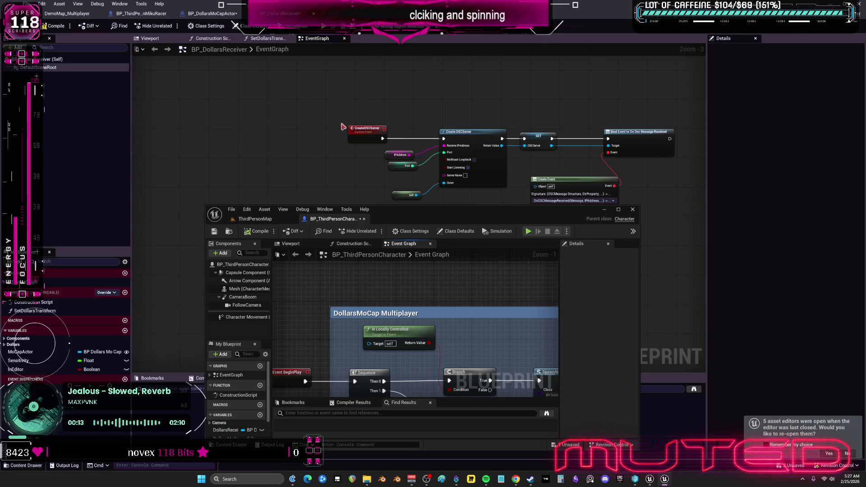
Step: Move the BeginPlay, Create OSCServer and SET nodes higher and left-align the two SET nodes
{"action": "left_click", "coordinate": [363, 160]}
{"action": "mouse_move", "coordinate": [543, 266]}
{"action": "left_mouse_down"}
{"action": "mouse_move", "coordinate": [359, 223]}
{"action": "mouse_move", "coordinate": [376, 91]}
{"action": "left_mouse_up"}
{"action": "left_click_drag", "start_coordinate": [357, 98], "coordinate": [361, 98]}
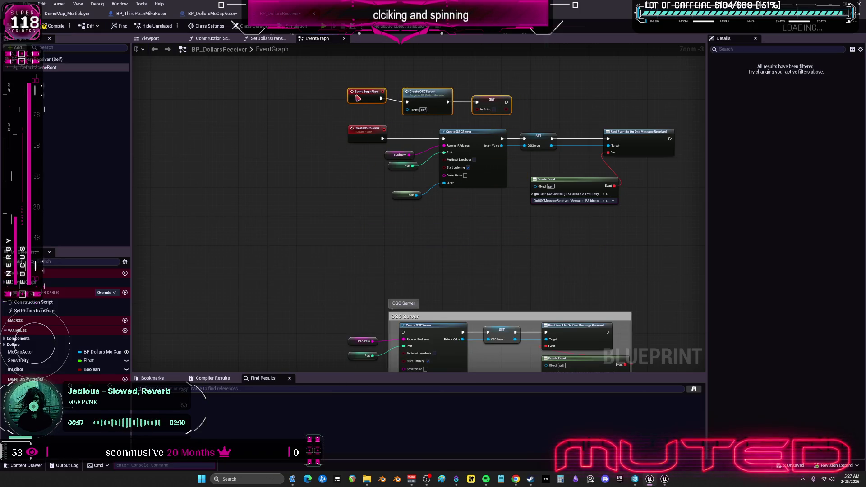
{"action": "left_click", "coordinate": [468, 78]}
{"action": "mouse_move", "coordinate": [434, 78]}
{"action": "left_mouse_down"}
{"action": "mouse_move", "coordinate": [519, 100]}
{"action": "mouse_move", "coordinate": [510, 108]}
{"action": "mouse_move", "coordinate": [550, 96]}
{"action": "left_mouse_up"}
{"action": "left_click", "coordinate": [488, 140]}
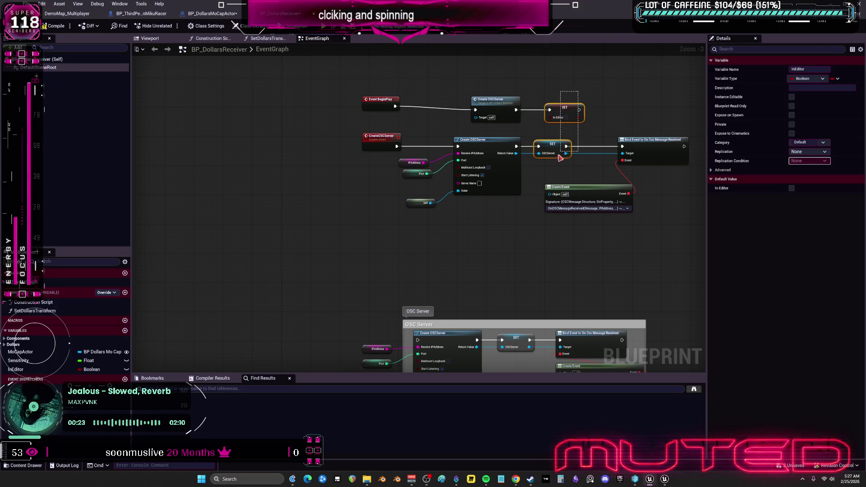
{"action": "left_click_drag", "start_coordinate": [561, 155], "coordinate": [561, 153]}
{"action": "key", "text": "shift+a"}
{"action": "left_click", "coordinate": [464, 250]}
Step: Shift the IPAddress, Port and Self variables up and the lower Create OSCServer node left
{"action": "left_click_drag", "start_coordinate": [437, 253], "coordinate": [404, 157]}
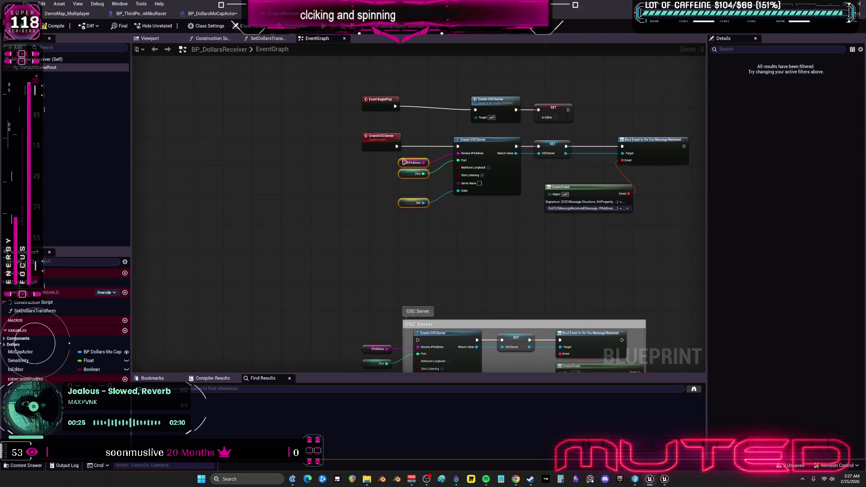
{"action": "key", "text": "f"}
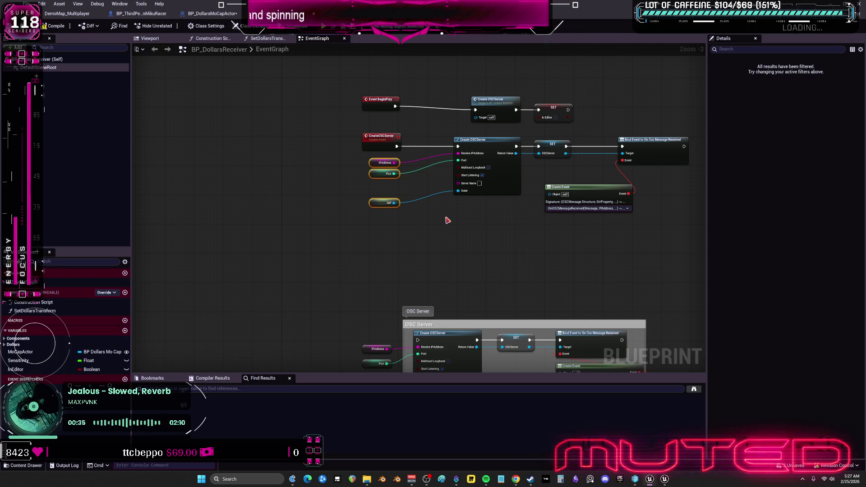
{"action": "scroll", "coordinate": [444, 195], "scroll_direction": "up", "scroll_amount": 3}
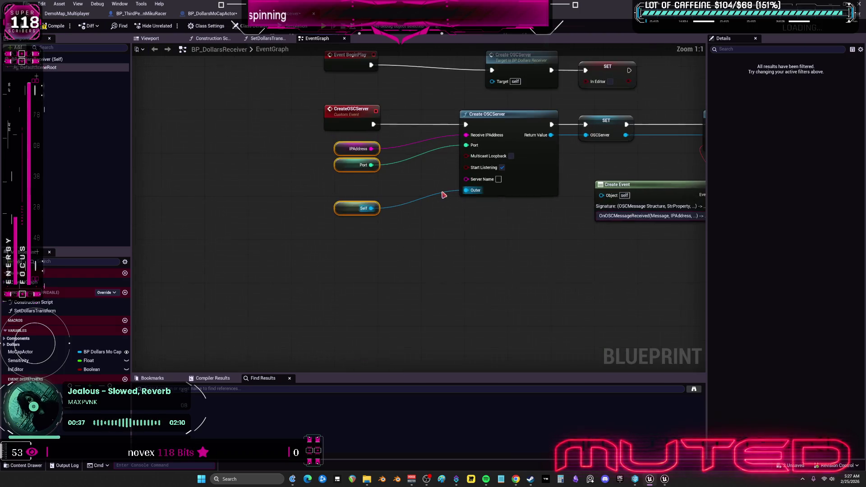
{"action": "left_click", "coordinate": [361, 208]}
{"action": "mouse_move", "coordinate": [361, 208]}
{"action": "left_mouse_down"}
{"action": "mouse_move", "coordinate": [361, 187]}
{"action": "mouse_move", "coordinate": [334, 141]}
{"action": "left_mouse_up"}
{"action": "left_click_drag", "start_coordinate": [359, 149], "coordinate": [359, 139]}
{"action": "left_click", "coordinate": [361, 186]}
{"action": "left_click", "coordinate": [502, 172]}
{"action": "left_click_drag", "start_coordinate": [502, 173], "coordinate": [434, 173]}
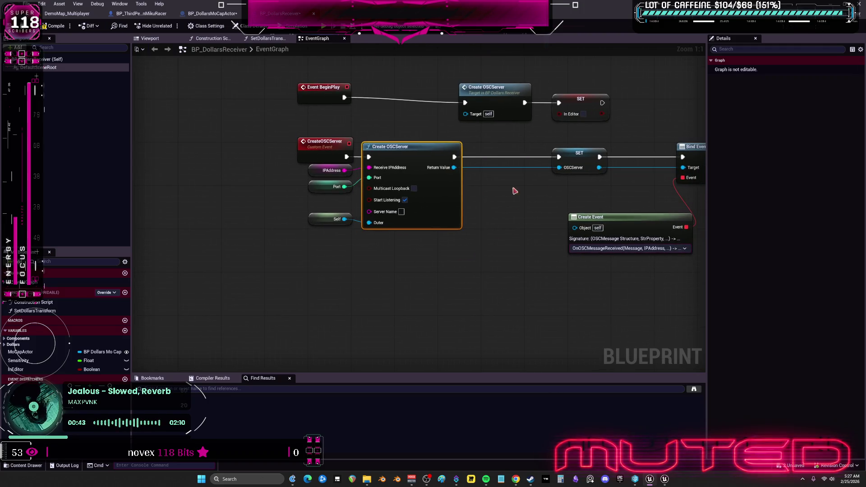
Step: Pull SET, Bind Event, Create Event, the upper Create OSCServer and SET In Editor left into a tighter chain
{"action": "left_click_drag", "start_coordinate": [576, 154], "coordinate": [519, 153]}
{"action": "left_click_drag", "start_coordinate": [619, 156], "coordinate": [491, 156]}
{"action": "left_click_drag", "start_coordinate": [509, 222], "coordinate": [493, 199]}
{"action": "mouse_move", "coordinate": [219, 95]}
{"action": "left_mouse_down"}
{"action": "mouse_move", "coordinate": [266, 134]}
{"action": "mouse_move", "coordinate": [262, 144]}
{"action": "left_mouse_up"}
{"action": "left_click_drag", "start_coordinate": [431, 133], "coordinate": [349, 136]}
{"action": "left_click_drag", "start_coordinate": [510, 143], "coordinate": [439, 146]}
{"action": "scroll", "coordinate": [463, 214], "scroll_direction": "down", "scroll_amount": 4}
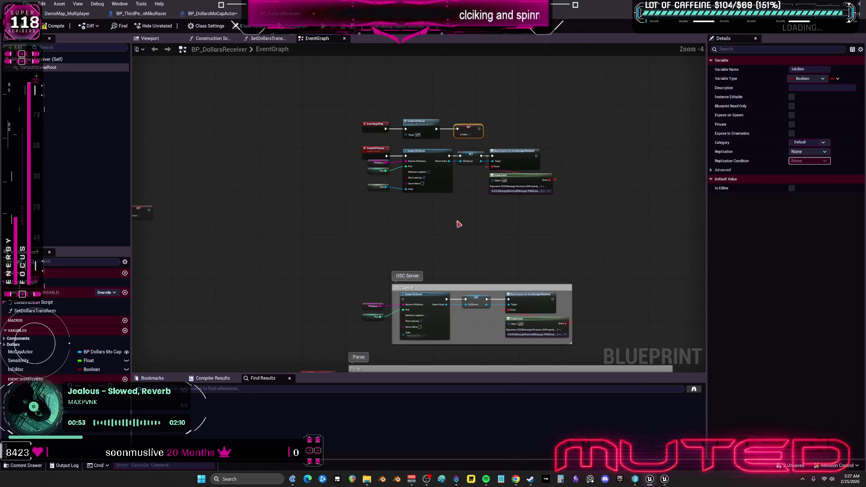
Step: Move the upper event nodes down and delete the duplicate OSC Server comment group
{"action": "left_click_drag", "start_coordinate": [569, 226], "coordinate": [359, 116]}
{"action": "left_click_drag", "start_coordinate": [450, 180], "coordinate": [446, 254]}
{"action": "scroll", "coordinate": [463, 232], "scroll_direction": "up", "scroll_amount": 3}
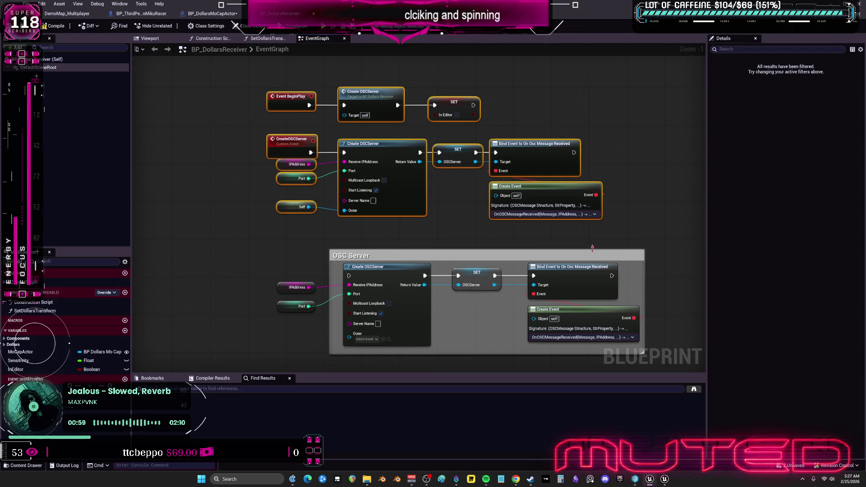
{"action": "left_click", "coordinate": [354, 218]}
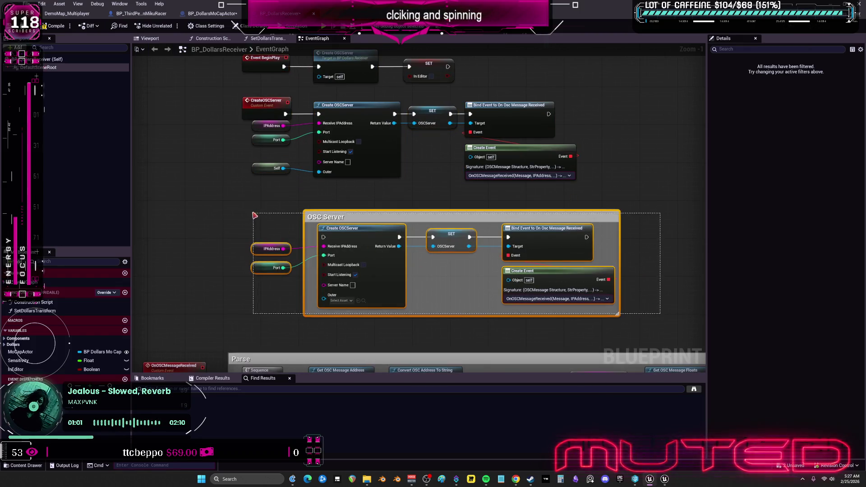
{"action": "key", "text": "Delete"}
Step: Move the CreateOSCServer node group and the top BeginPlay nodes down in the graph
{"action": "mouse_move", "coordinate": [573, 217]}
{"action": "left_mouse_down"}
{"action": "mouse_move", "coordinate": [316, 131]}
{"action": "mouse_move", "coordinate": [241, 94]}
{"action": "mouse_move", "coordinate": [259, 235]}
{"action": "mouse_move", "coordinate": [400, 196]}
{"action": "left_mouse_up"}
{"action": "left_click_drag", "start_coordinate": [491, 130], "coordinate": [262, 86]}
{"action": "mouse_move", "coordinate": [365, 92]}
{"action": "left_mouse_down"}
{"action": "mouse_move", "coordinate": [381, 194]}
{"action": "mouse_move", "coordinate": [366, 219]}
{"action": "mouse_move", "coordinate": [366, 211]}
{"action": "left_mouse_up"}
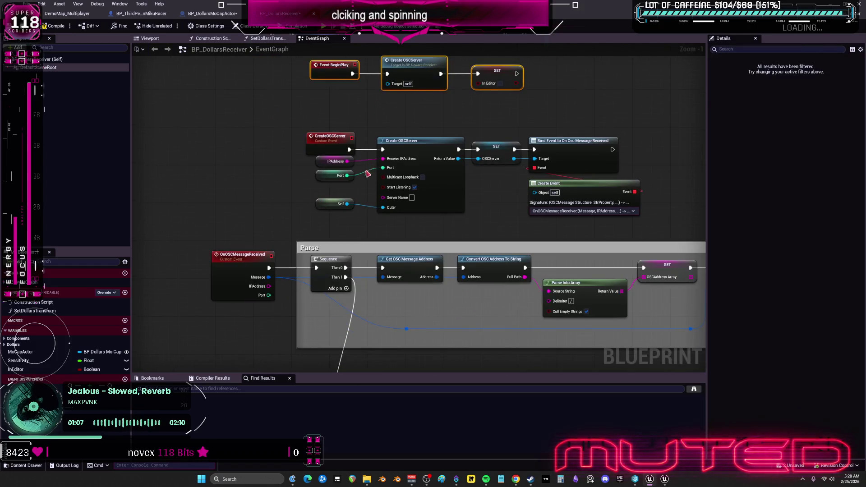
{"action": "mouse_move", "coordinate": [364, 174]}
{"action": "left_mouse_down"}
{"action": "mouse_move", "coordinate": [338, 158]}
{"action": "mouse_move", "coordinate": [144, 132]}
{"action": "left_mouse_up"}
{"action": "scroll", "coordinate": [144, 132], "scroll_direction": "down", "scroll_amount": 4}
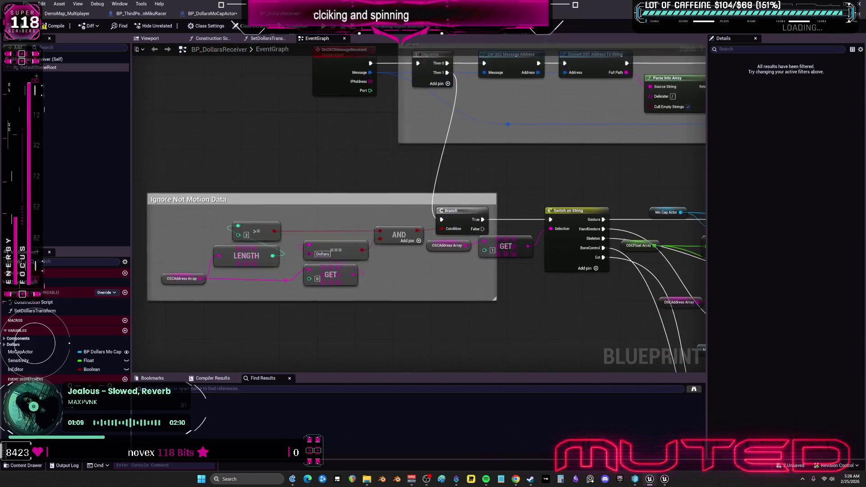
{"action": "mouse_move", "coordinate": [632, 130]}
{"action": "left_mouse_down"}
{"action": "mouse_move", "coordinate": [396, 130]}
{"action": "mouse_move", "coordinate": [516, 194]}
{"action": "mouse_move", "coordinate": [514, 296]}
{"action": "mouse_move", "coordinate": [217, 163]}
{"action": "left_mouse_up"}
{"action": "scroll", "coordinate": [426, 221], "scroll_direction": "up", "scroll_amount": 4}
{"action": "scroll", "coordinate": [425, 221], "scroll_direction": "down", "scroll_amount": 3}
Step: Drop the Stop chain Sequence's unused Then 2 output and move the Stop event closer to it
{"action": "mouse_move", "coordinate": [382, 199]}
{"action": "left_mouse_down"}
{"action": "mouse_move", "coordinate": [547, 199]}
{"action": "mouse_move", "coordinate": [500, 161]}
{"action": "left_mouse_up"}
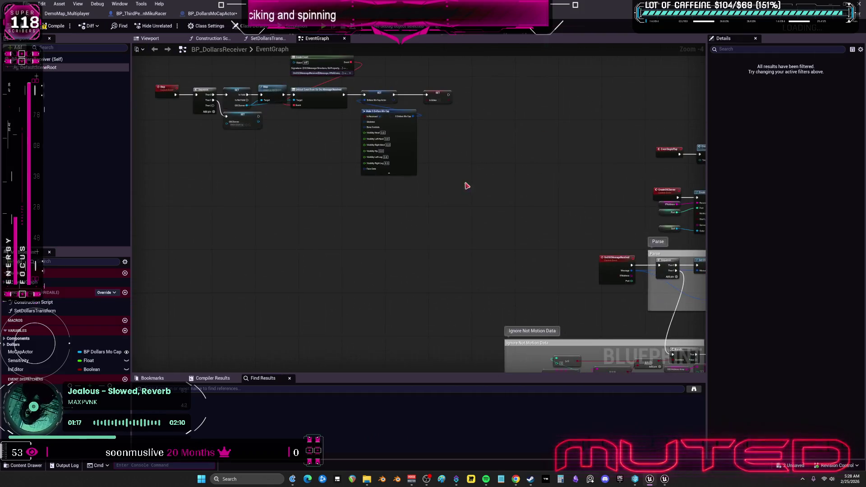
{"action": "mouse_move", "coordinate": [168, 113]}
{"action": "left_mouse_down"}
{"action": "mouse_move", "coordinate": [502, 210]}
{"action": "mouse_move", "coordinate": [555, 178]}
{"action": "mouse_move", "coordinate": [406, 217]}
{"action": "mouse_move", "coordinate": [370, 181]}
{"action": "mouse_move", "coordinate": [341, 239]}
{"action": "left_mouse_up"}
{"action": "scroll", "coordinate": [341, 238], "scroll_direction": "up", "scroll_amount": 4}
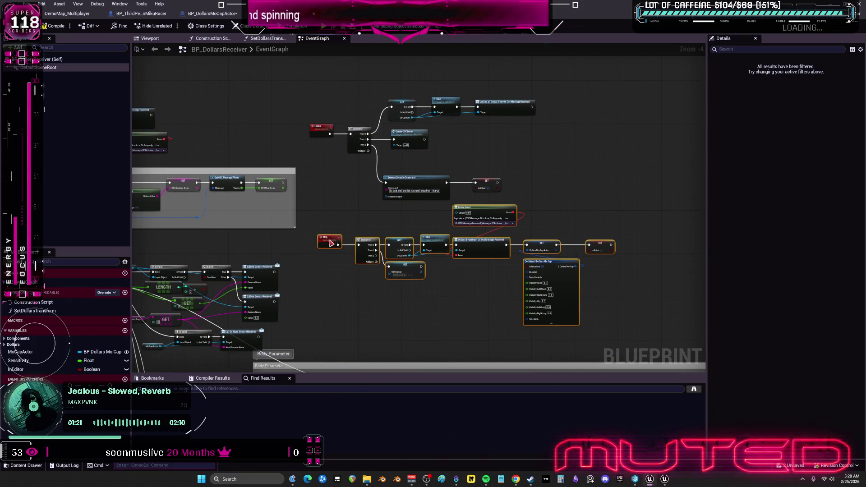
{"action": "left_click", "coordinate": [276, 213]}
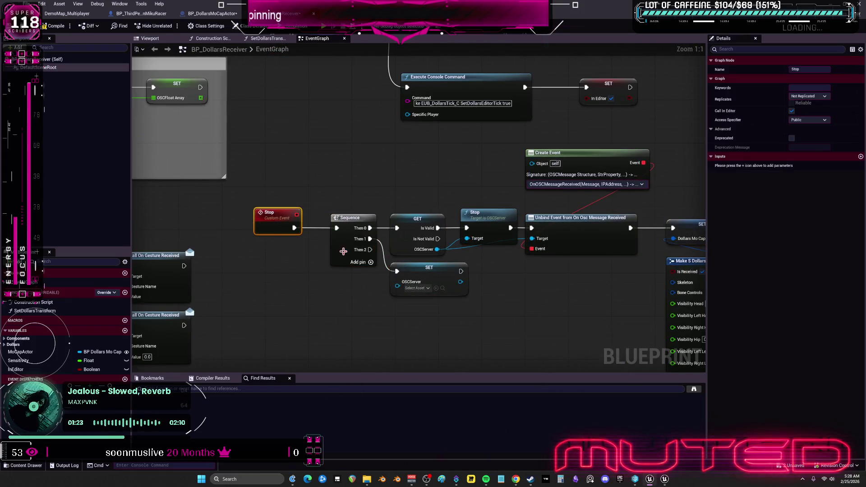
{"action": "left_click", "coordinate": [361, 251]}
{"action": "key", "text": "ctrl+z"}
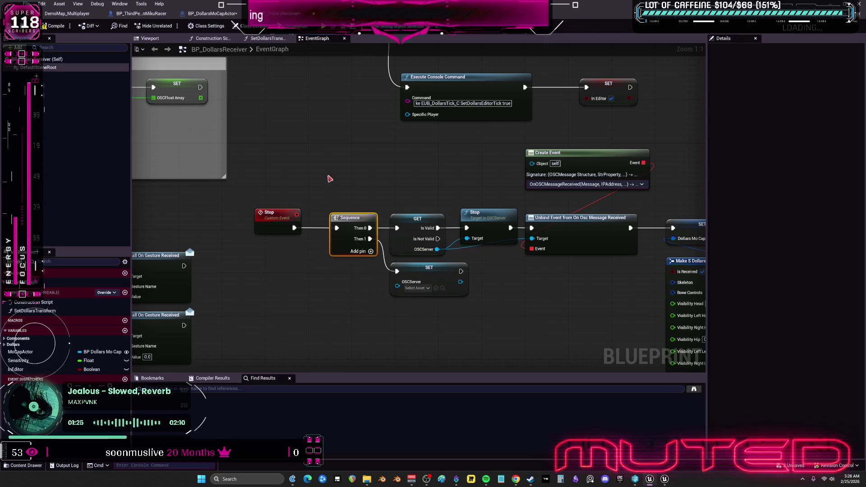
{"action": "left_click", "coordinate": [276, 215]}
{"action": "left_click_drag", "start_coordinate": [276, 215], "coordinate": [297, 215]}
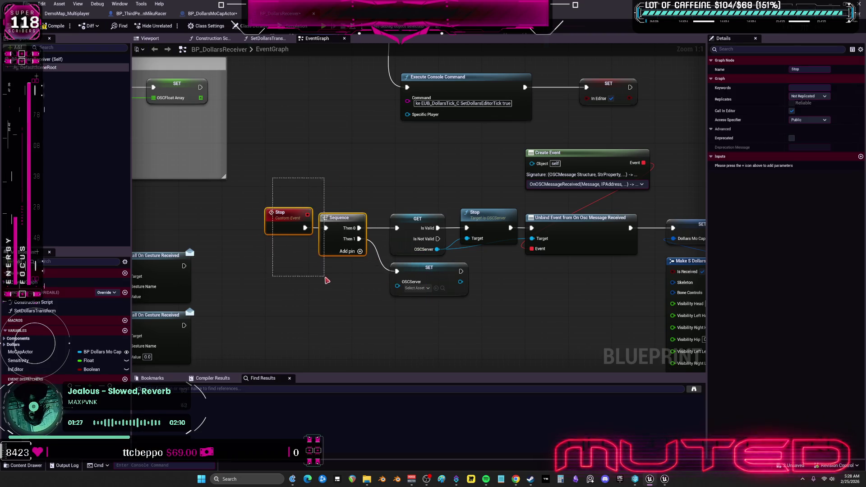
Step: Tighten the Create Event, SET, Make S Dollars Mo Cap and SET In Editor nodes leftward
{"action": "left_click_drag", "start_coordinate": [525, 294], "coordinate": [459, 271]}
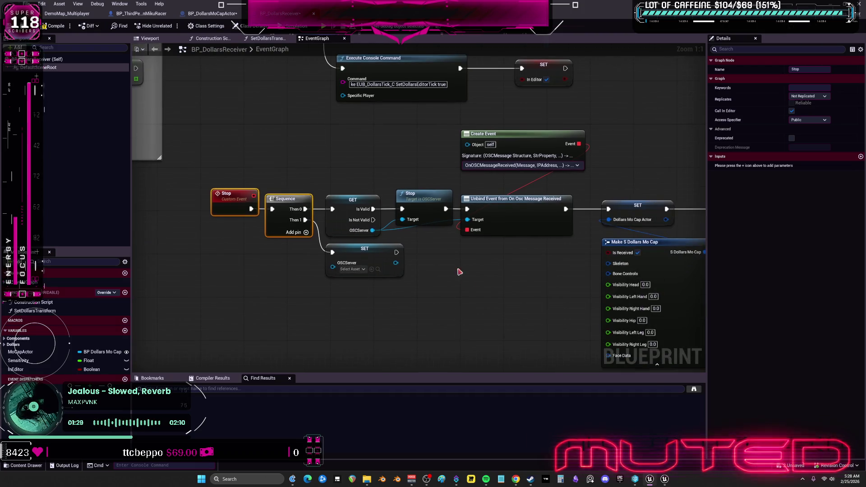
{"action": "left_click_drag", "start_coordinate": [525, 264], "coordinate": [473, 259]}
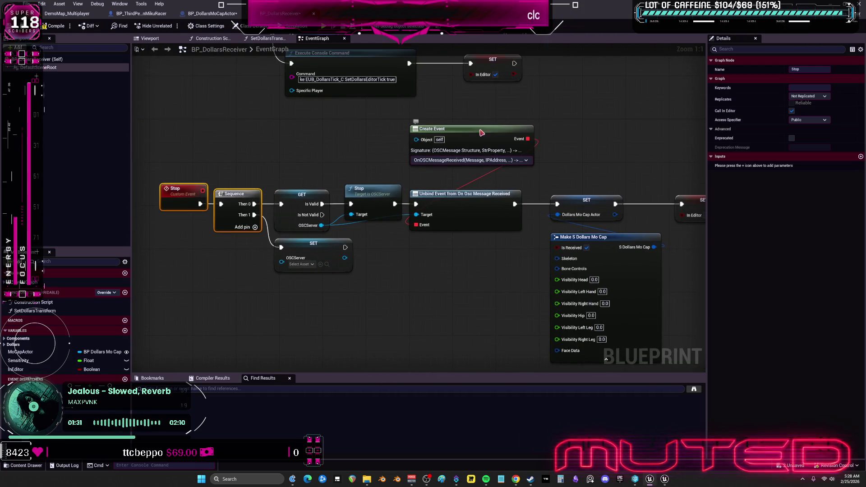
{"action": "left_click_drag", "start_coordinate": [481, 132], "coordinate": [481, 148]}
{"action": "left_click_drag", "start_coordinate": [595, 144], "coordinate": [494, 123]}
{"action": "left_click_drag", "start_coordinate": [469, 176], "coordinate": [452, 175]}
{"action": "left_click_drag", "start_coordinate": [587, 178], "coordinate": [547, 178]}
{"action": "scroll", "coordinate": [519, 199], "scroll_direction": "down", "scroll_amount": 3}
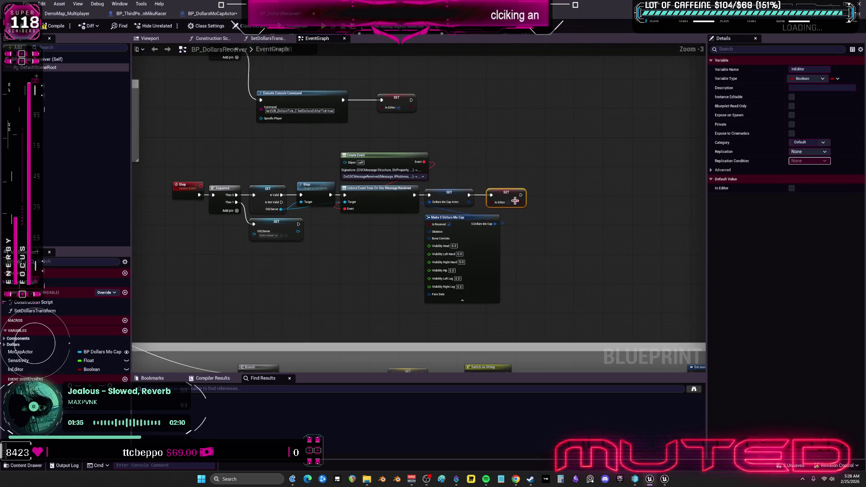
Step: Run Find References on InEditor from the SET In Editor node and enlarge the results panel
{"action": "right_click", "coordinate": [508, 196]}
{"action": "mouse_move", "coordinate": [560, 259]}
{"action": "left_click", "coordinate": [594, 261]}
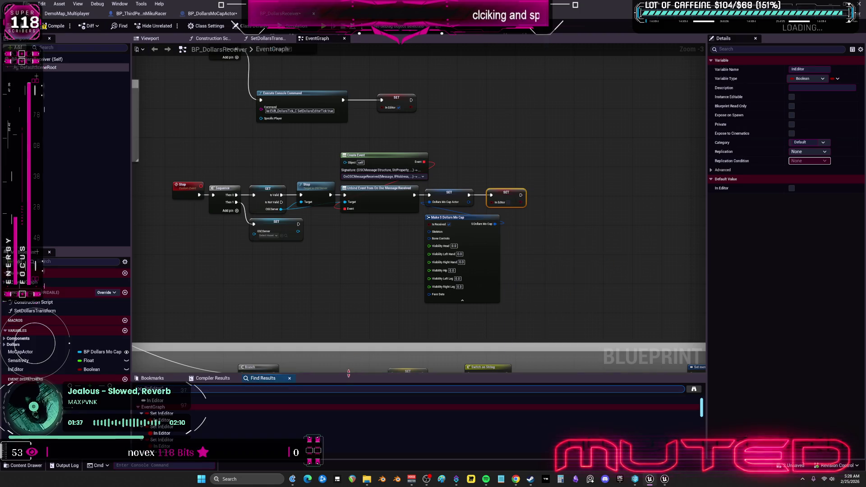
{"action": "left_click_drag", "start_coordinate": [375, 373], "coordinate": [374, 255]}
Step: Step through the In Editor Set and Get results, inspecting its use in the Branch chain
{"action": "left_click", "coordinate": [163, 316]}
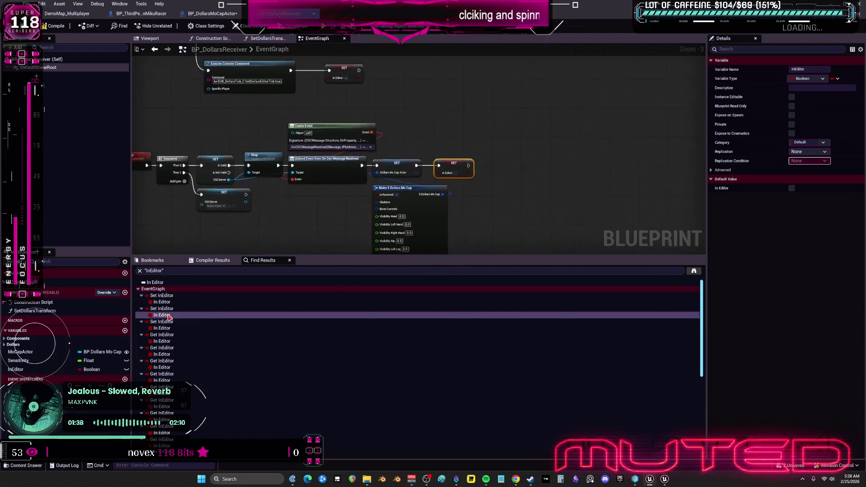
{"action": "left_click", "coordinate": [172, 341]}
{"action": "left_click", "coordinate": [172, 342]}
{"action": "scroll", "coordinate": [348, 222], "scroll_direction": "down", "scroll_amount": 4}
{"action": "scroll", "coordinate": [514, 176], "scroll_direction": "up", "scroll_amount": 3}
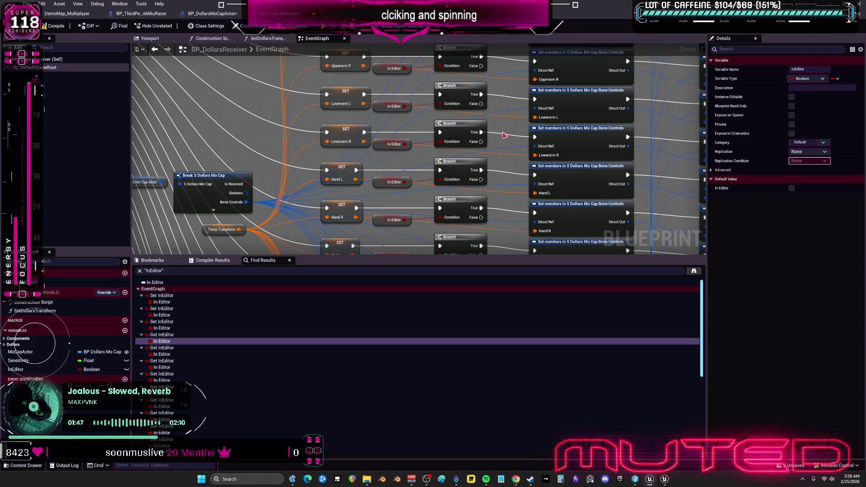
{"action": "scroll", "coordinate": [516, 131], "scroll_direction": "down", "scroll_amount": 4}
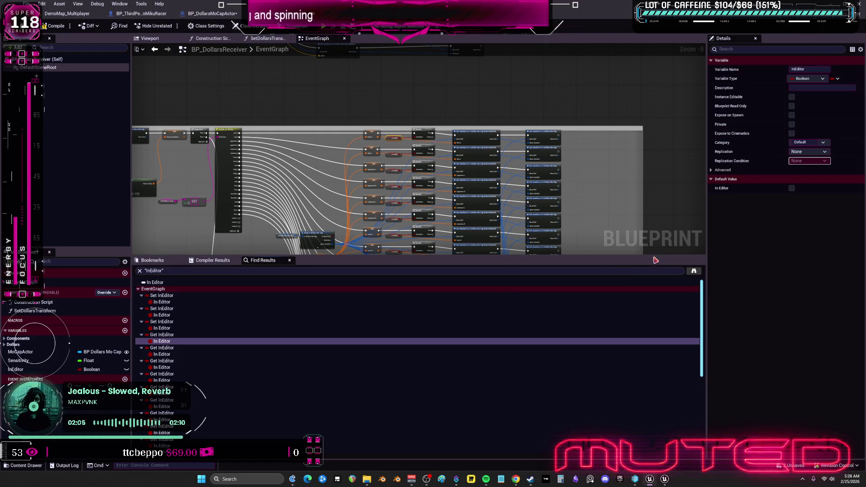
{"action": "left_click_drag", "start_coordinate": [653, 255], "coordinate": [653, 411]}
Step: Rearrange the Listen chain, moving Execute Console Command, SET In Editor, Sequence and Listen up together
{"action": "scroll", "coordinate": [434, 218], "scroll_direction": "down", "scroll_amount": 3}
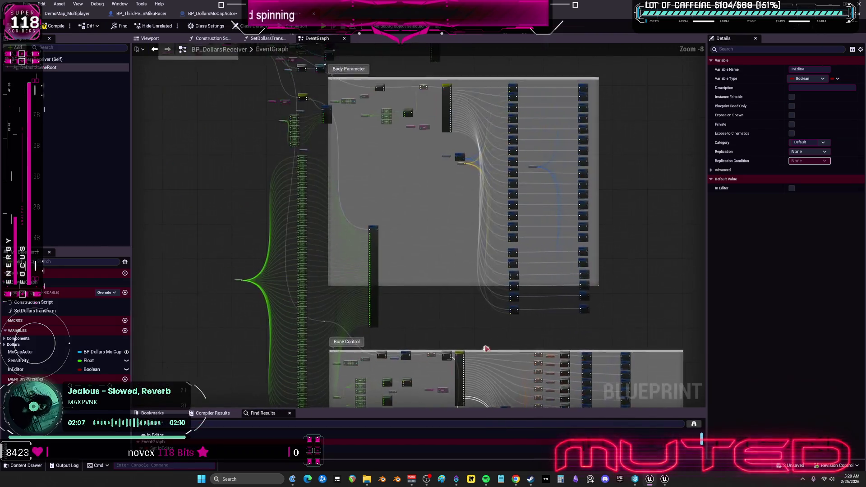
{"action": "scroll", "coordinate": [433, 218], "scroll_direction": "up", "scroll_amount": 4}
{"action": "left_click_drag", "start_coordinate": [362, 138], "coordinate": [393, 219]}
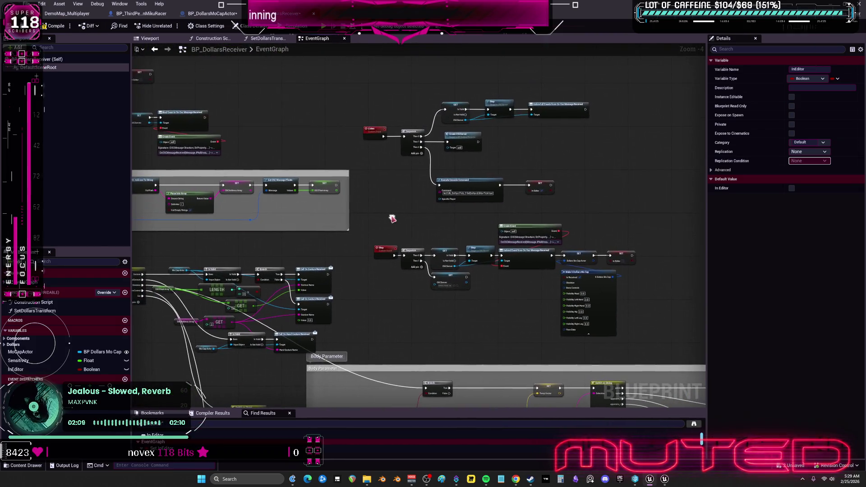
{"action": "left_click", "coordinate": [371, 134]}
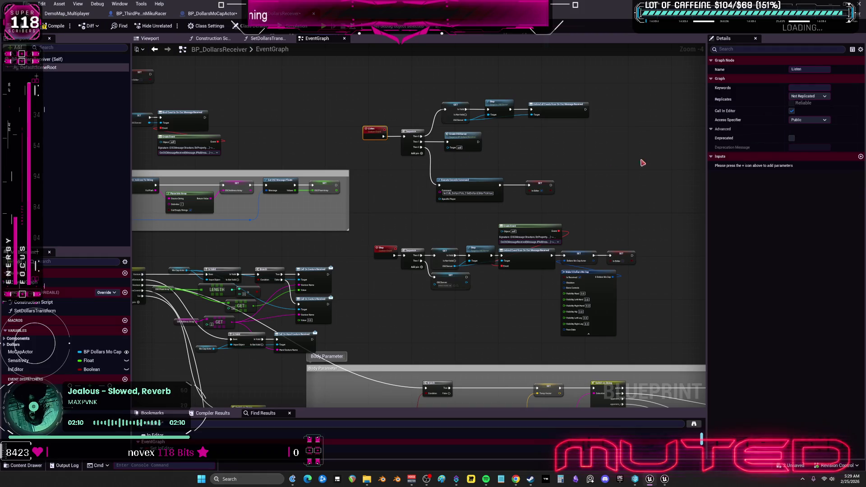
{"action": "left_click", "coordinate": [383, 256]}
{"action": "left_click_drag", "start_coordinate": [616, 207], "coordinate": [504, 138]}
{"action": "scroll", "coordinate": [501, 149], "scroll_direction": "up", "scroll_amount": 4}
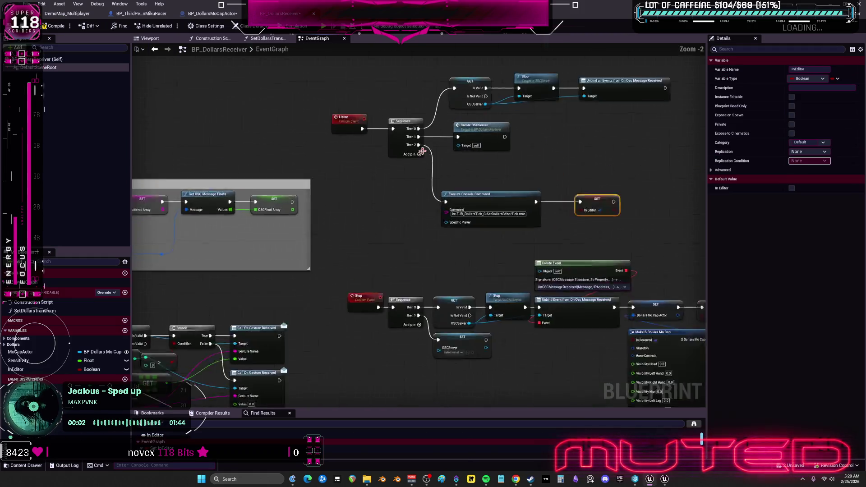
{"action": "left_click", "coordinate": [420, 210], "text": "ctrl"}
{"action": "mouse_move", "coordinate": [420, 211]}
{"action": "left_mouse_down"}
{"action": "mouse_move", "coordinate": [425, 163]}
{"action": "mouse_move", "coordinate": [385, 149]}
{"action": "mouse_move", "coordinate": [391, 143]}
{"action": "left_mouse_up"}
{"action": "left_click", "coordinate": [391, 160], "text": "ctrl"}
{"action": "mouse_move", "coordinate": [306, 150]}
{"action": "left_mouse_down"}
{"action": "mouse_move", "coordinate": [307, 113]}
{"action": "mouse_move", "coordinate": [317, 101]}
{"action": "left_mouse_up"}
{"action": "left_click_drag", "start_coordinate": [236, 158], "coordinate": [280, 104]}
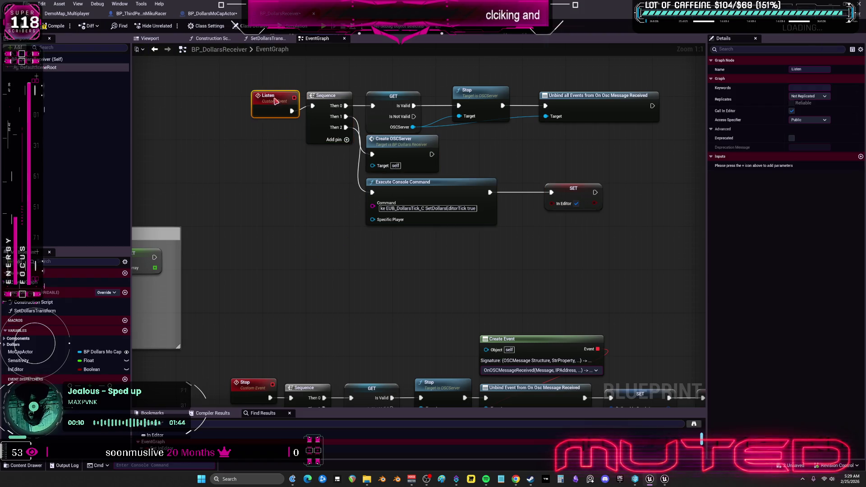
{"action": "scroll", "coordinate": [296, 154], "scroll_direction": "down", "scroll_amount": 5}
Step: Move the Stop chain under Listen and wrap both in a comment titled EDITOR BUTTONS
{"action": "left_click_drag", "start_coordinate": [395, 184], "coordinate": [610, 257]}
{"action": "mouse_move", "coordinate": [326, 171]}
{"action": "left_mouse_down"}
{"action": "mouse_move", "coordinate": [361, 237]}
{"action": "mouse_move", "coordinate": [334, 193]}
{"action": "left_mouse_up"}
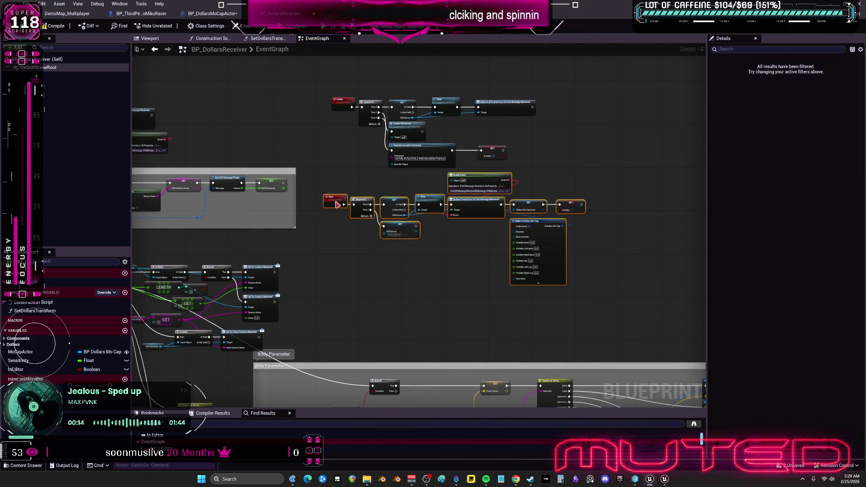
{"action": "mouse_move", "coordinate": [297, 83]}
{"action": "left_mouse_down"}
{"action": "mouse_move", "coordinate": [657, 303]}
{"action": "mouse_move", "coordinate": [649, 281]}
{"action": "left_mouse_up"}
{"action": "key", "text": "c"}
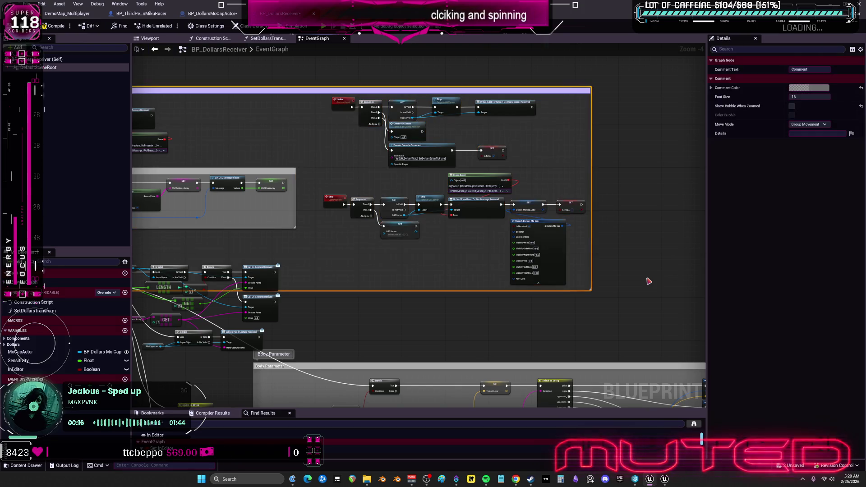
{"action": "type", "text": "cEDITOR BUTTONS"}
{"action": "key", "text": "Return"}
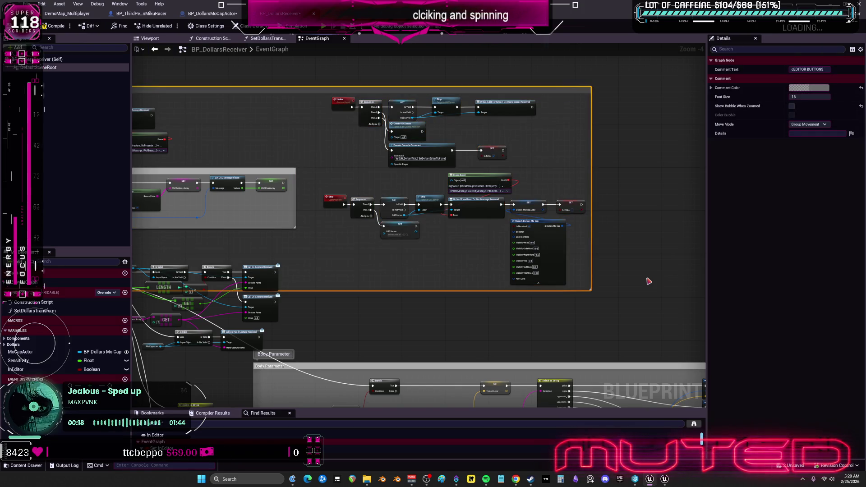
Step: Resize the EDITOR BUTTONS comment to fit only the editor nodes and remove the stray 'c' from its title
{"action": "left_click", "coordinate": [648, 281]}
{"action": "scroll", "coordinate": [501, 208], "scroll_direction": "down", "scroll_amount": 2}
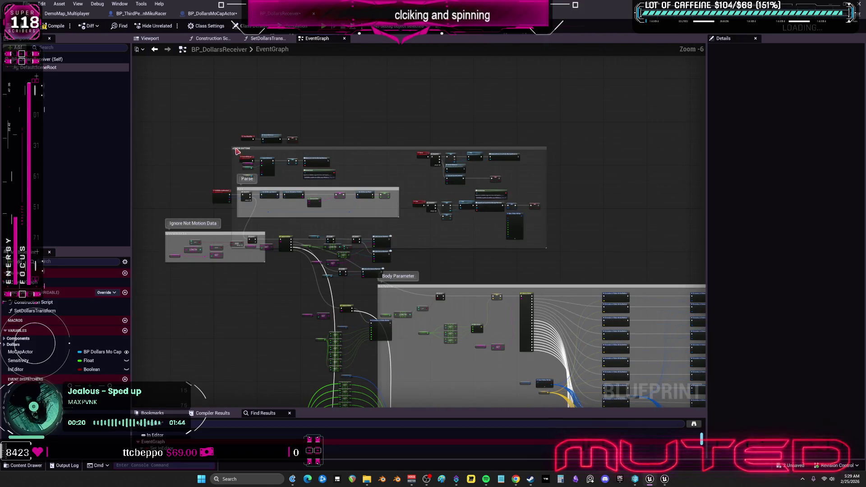
{"action": "mouse_move", "coordinate": [233, 151]}
{"action": "left_mouse_down"}
{"action": "mouse_move", "coordinate": [431, 148]}
{"action": "mouse_move", "coordinate": [406, 148]}
{"action": "left_mouse_up"}
{"action": "scroll", "coordinate": [408, 151], "scroll_direction": "up", "scroll_amount": 5}
{"action": "double_click", "coordinate": [430, 131]}
{"action": "key", "text": "Home"}
{"action": "key", "text": "Delete"}
{"action": "left_click", "coordinate": [493, 118]}
Step: Select the BeginPlay and CreateOSCServer nodes and start a new 'begin play' comment around them
{"action": "scroll", "coordinate": [493, 141], "scroll_direction": "down", "scroll_amount": 3}
{"action": "mouse_move", "coordinate": [493, 142]}
{"action": "left_mouse_down"}
{"action": "mouse_move", "coordinate": [702, 123]}
{"action": "mouse_move", "coordinate": [702, 168]}
{"action": "left_mouse_up"}
{"action": "mouse_move", "coordinate": [518, 88]}
{"action": "left_mouse_down"}
{"action": "mouse_move", "coordinate": [316, 198]}
{"action": "mouse_move", "coordinate": [305, 221]}
{"action": "mouse_move", "coordinate": [286, 214]}
{"action": "left_mouse_up"}
{"action": "type", "text": "cb"}
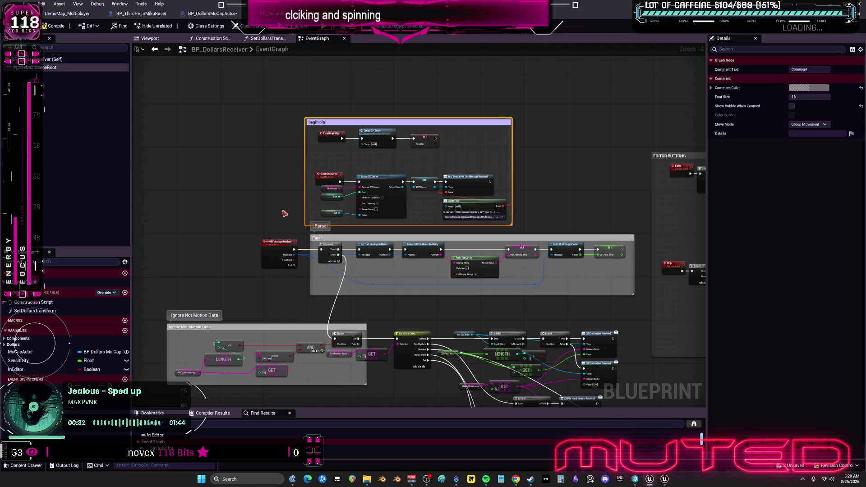
Step: Commit the begin play comment title and zoom out to see the begin play, Parse and EDITOR BUTTONS groups
{"action": "left_click", "coordinate": [556, 149]}
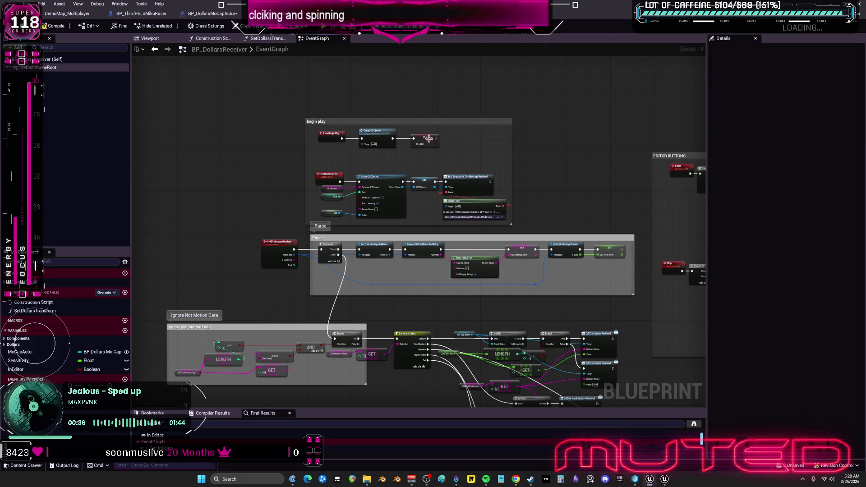
{"action": "left_click", "coordinate": [422, 127]}
{"action": "scroll", "coordinate": [381, 177], "scroll_direction": "up", "scroll_amount": 3}
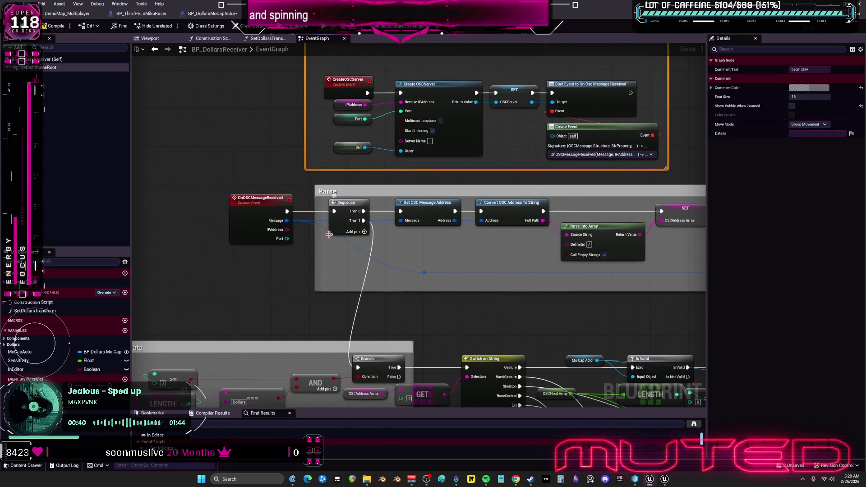
{"action": "left_click_drag", "start_coordinate": [329, 234], "coordinate": [444, 238]}
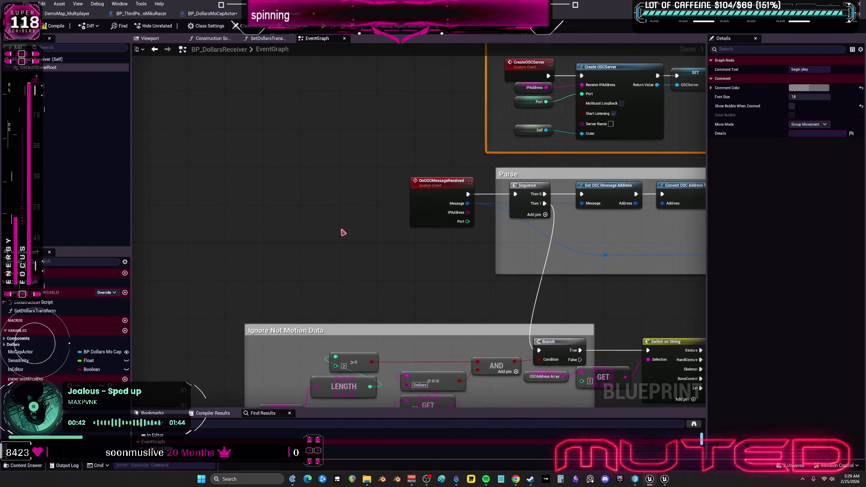
{"action": "scroll", "coordinate": [334, 228], "scroll_direction": "down", "scroll_amount": 3}
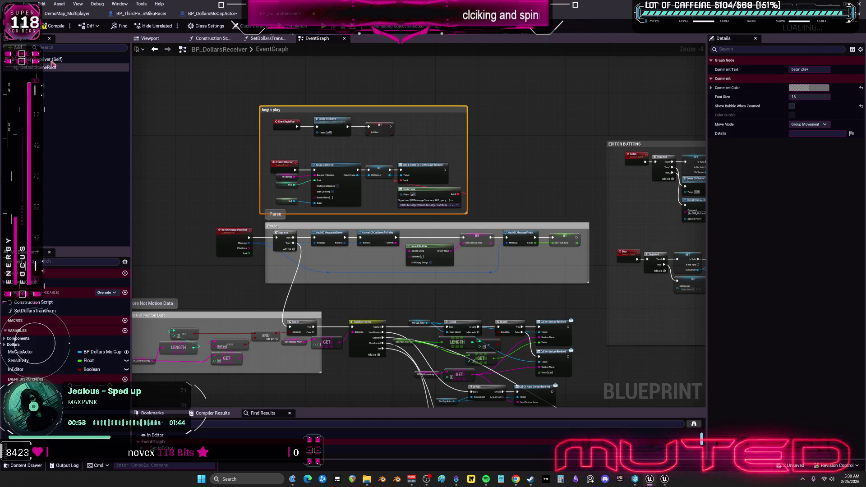
Step: Tick Expose on Spawn for BP_DollarsReceiver's Port variable, then compile and check out the asset
{"action": "left_click", "coordinate": [283, 186]}
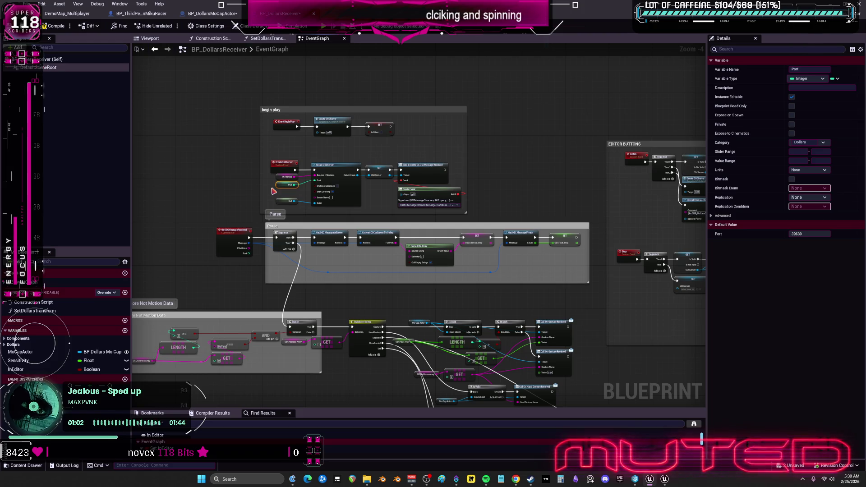
{"action": "left_click", "coordinate": [792, 115]}
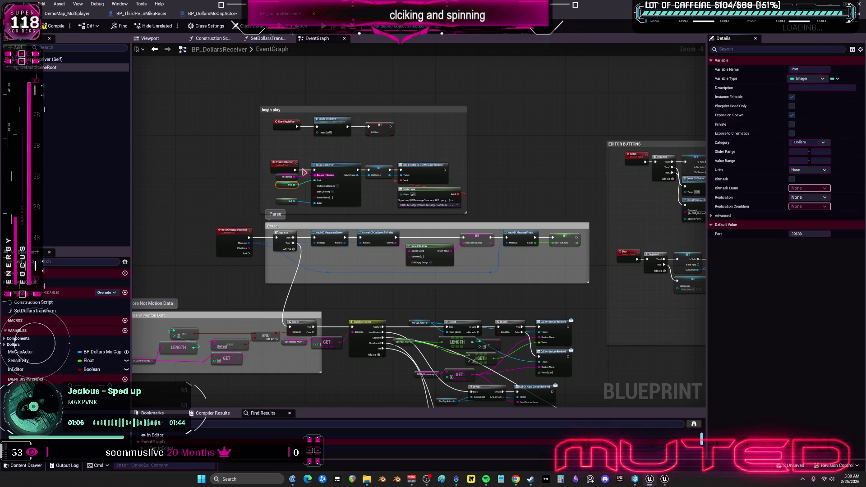
{"action": "left_click", "coordinate": [54, 26]}
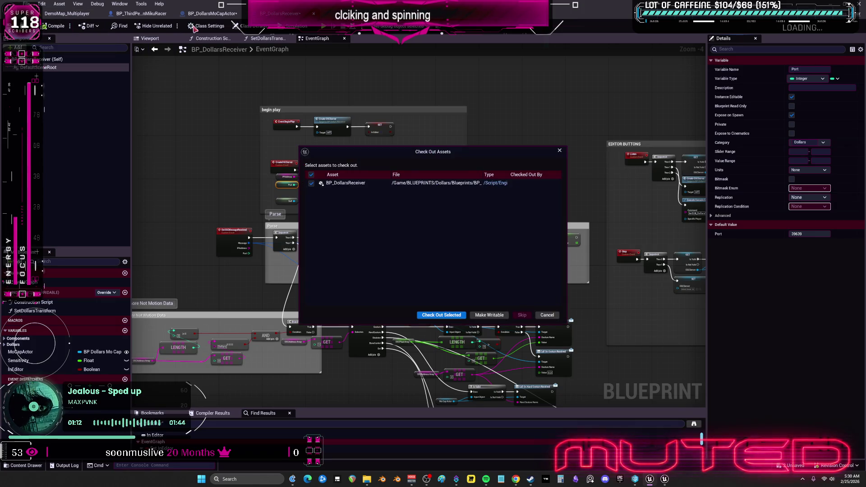
{"action": "left_click", "coordinate": [448, 315]}
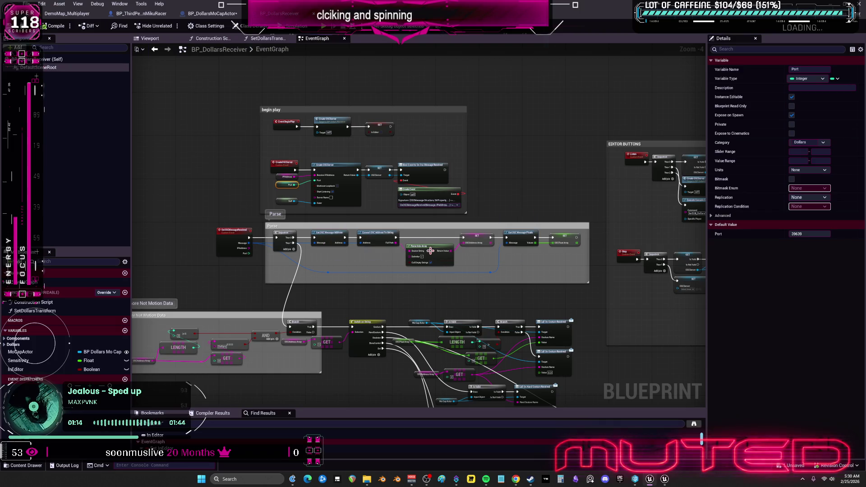
{"action": "left_click", "coordinate": [225, 15]}
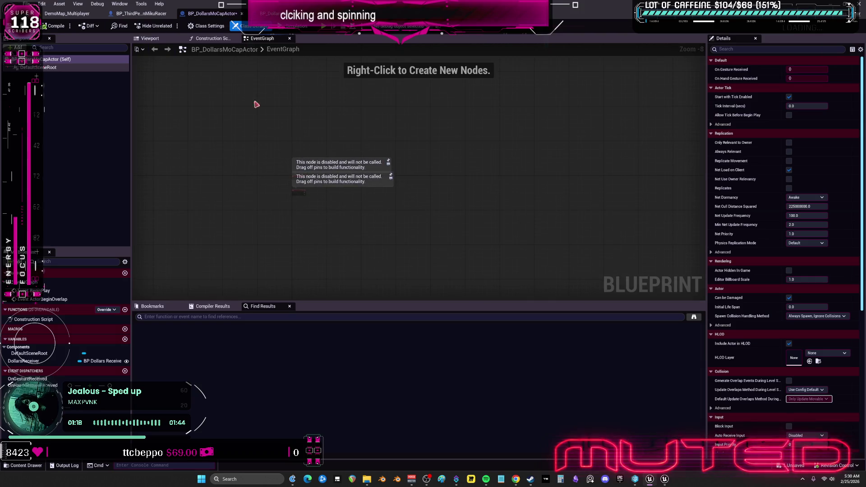
Step: In BP_ThirdPersonMikuRacer's event graph, search the add-node list for 'locally co'
{"action": "left_click", "coordinate": [128, 15]}
{"action": "scroll", "coordinate": [342, 183], "scroll_direction": "up", "scroll_amount": 5}
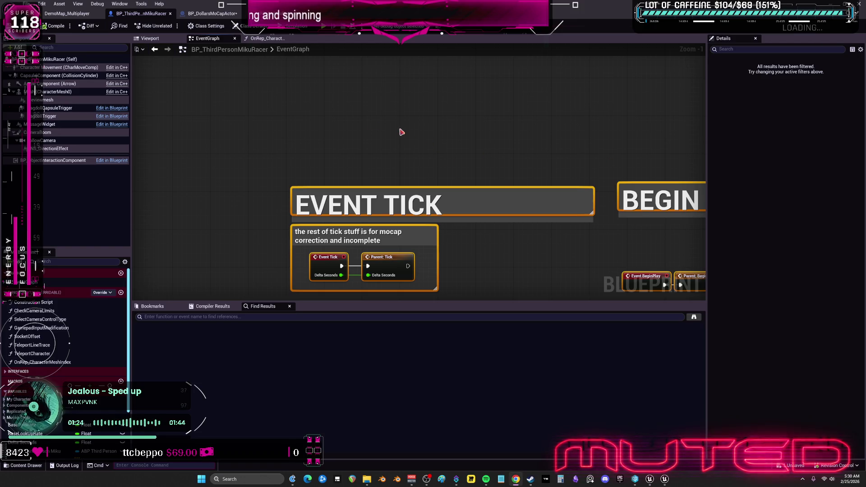
{"action": "right_click", "coordinate": [367, 122]}
{"action": "type", "text": "locally co"}
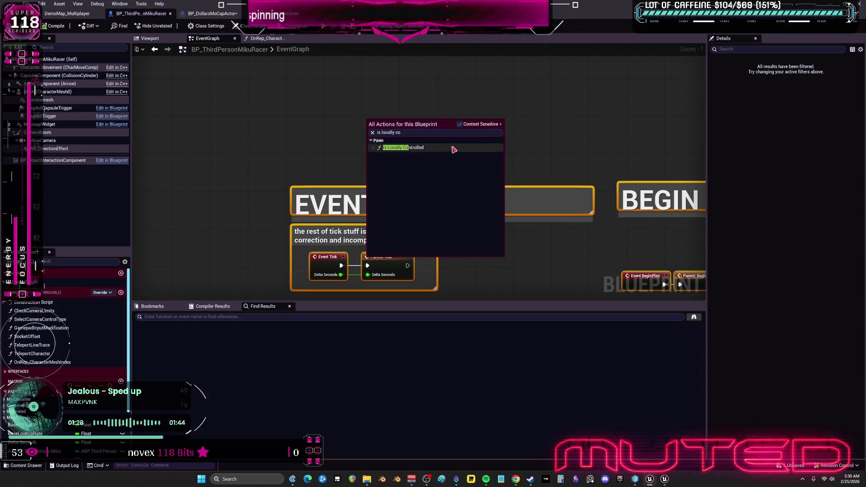
Step: Add Is Locally Controlled and a Branch driven by its Return Value
{"action": "key", "text": "Return"}
{"action": "scroll", "coordinate": [447, 132], "scroll_direction": "up", "scroll_amount": 2}
{"action": "left_click", "coordinate": [447, 131]}
{"action": "mouse_move", "coordinate": [393, 136]}
{"action": "left_mouse_down"}
{"action": "mouse_move", "coordinate": [433, 158]}
{"action": "mouse_move", "coordinate": [452, 156]}
{"action": "left_mouse_up"}
{"action": "left_click", "coordinate": [410, 135]}
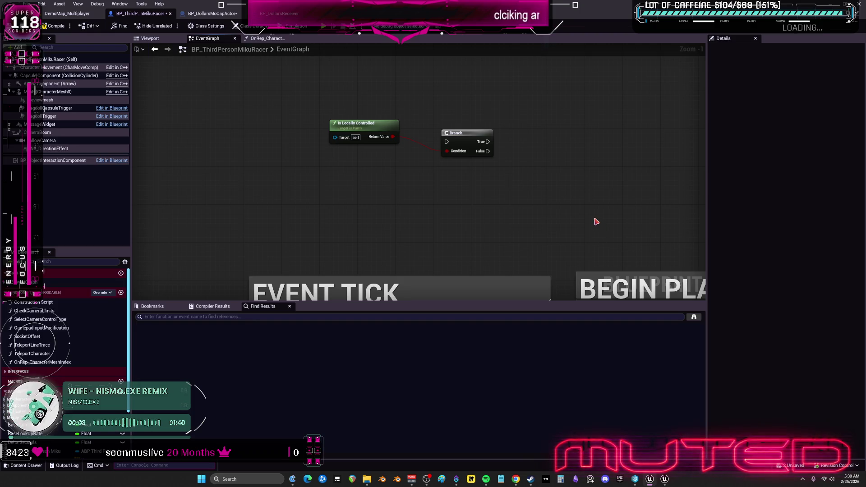
Step: Add a Spawn Actor from Class node and place it beside the Branch
{"action": "right_click", "coordinate": [519, 200]}
{"action": "type", "text": "spoa"}
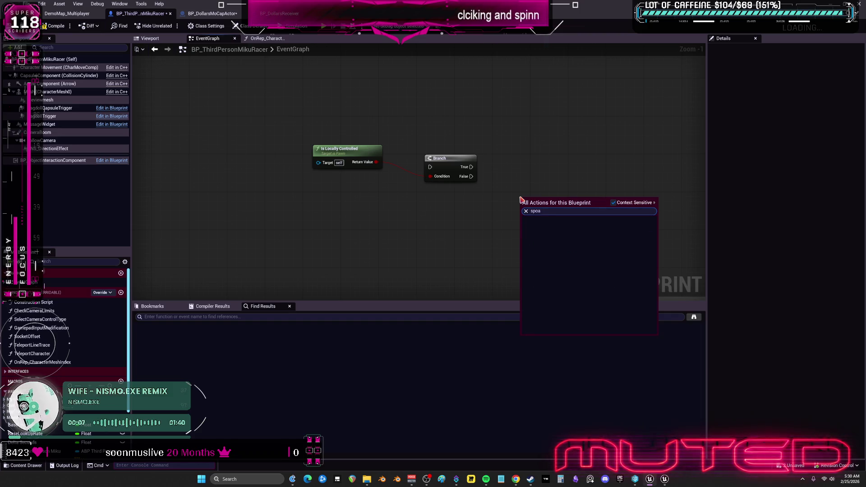
{"action": "key", "text": "BackSpace"}
{"action": "key", "text": "BackSpace"}
{"action": "type", "text": "awn act"}
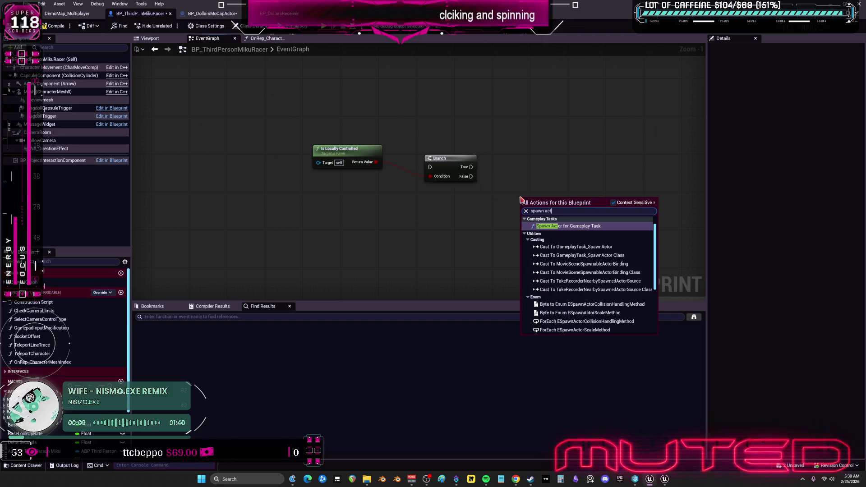
{"action": "type", "text": " from"}
{"action": "key", "text": "Return"}
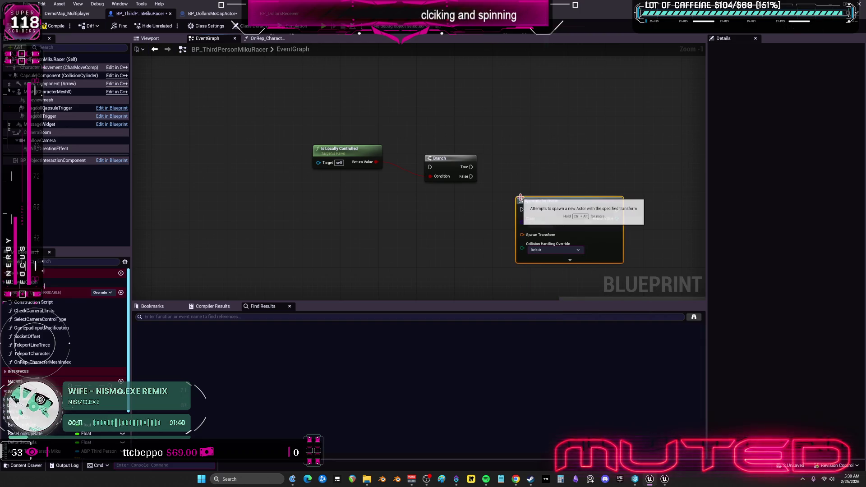
{"action": "left_click_drag", "start_coordinate": [549, 205], "coordinate": [520, 158]}
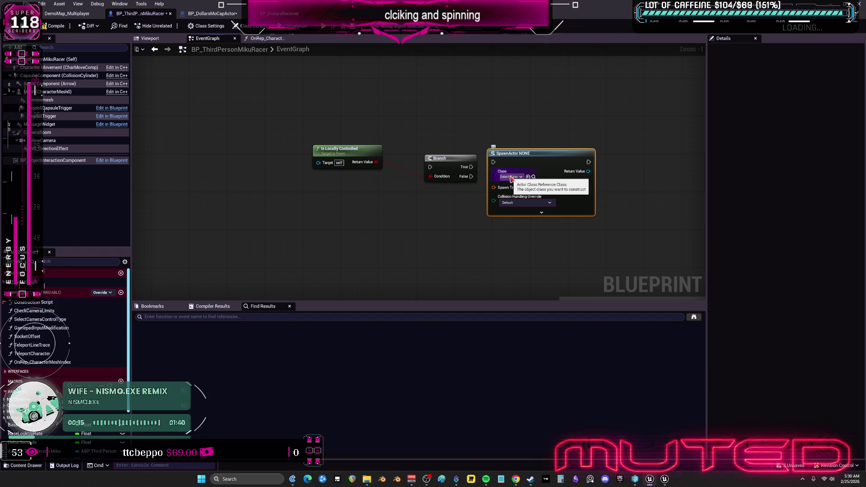
Step: Set the spawn class to BP Dollars Receiver and wire Branch True into the SpawnActor node
{"action": "left_click", "coordinate": [279, 13]}
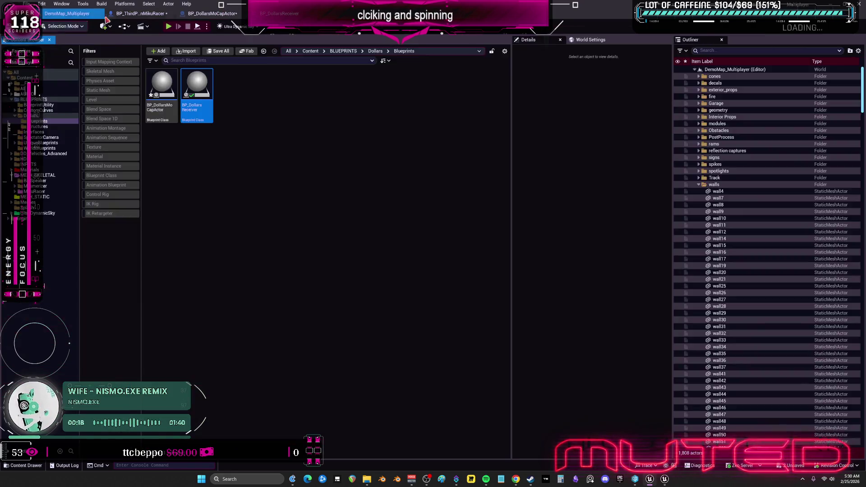
{"action": "left_click", "coordinate": [140, 13]}
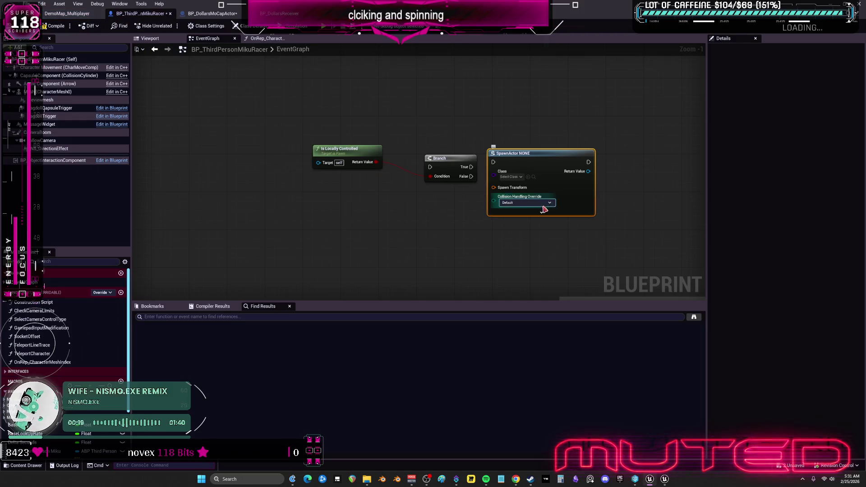
{"action": "left_click", "coordinate": [529, 177]}
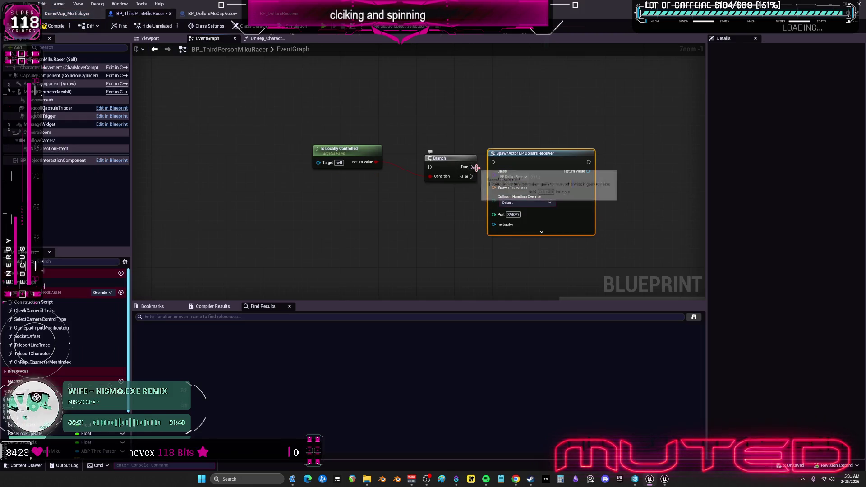
{"action": "mouse_move", "coordinate": [473, 167]}
{"action": "left_mouse_down"}
{"action": "mouse_move", "coordinate": [494, 162]}
{"action": "mouse_move", "coordinate": [451, 156]}
{"action": "left_mouse_up"}
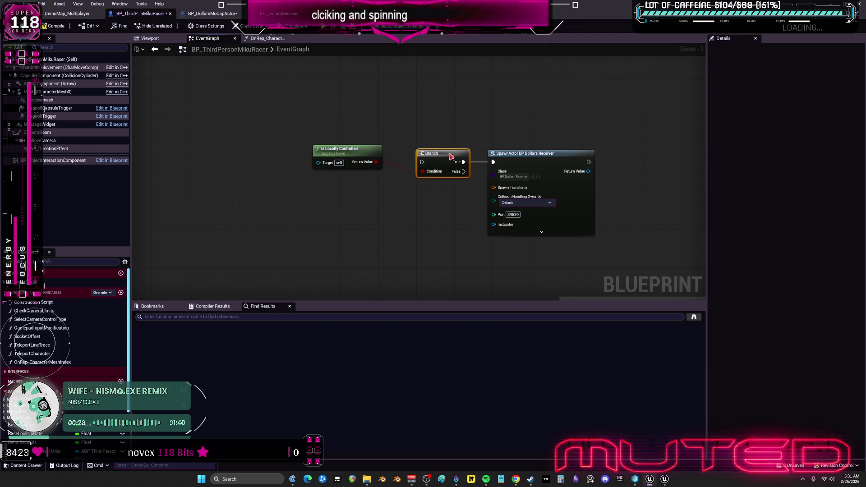
{"action": "mouse_move", "coordinate": [364, 152]}
{"action": "left_mouse_down"}
{"action": "mouse_move", "coordinate": [436, 193]}
{"action": "mouse_move", "coordinate": [448, 189]}
{"action": "left_mouse_up"}
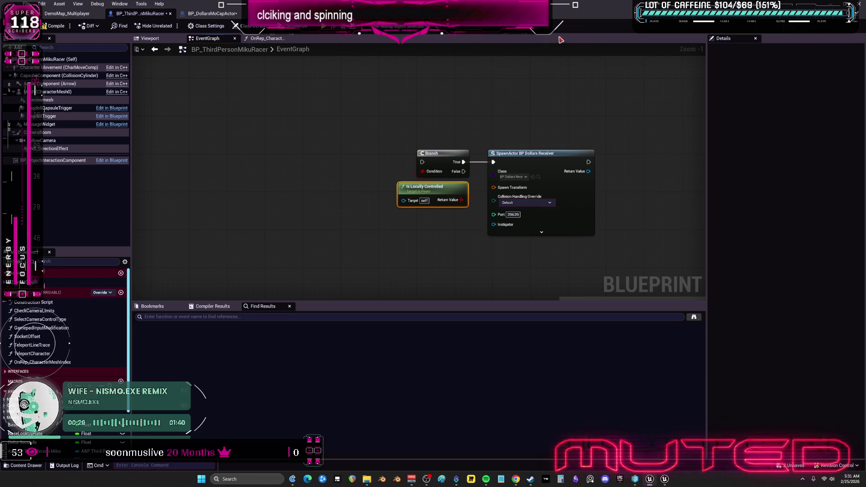
Step: Split SpawnActor's Spawn Transform pin and promote its Port pin to a new Port variable
{"action": "right_click", "coordinate": [509, 186]}
{"action": "left_click", "coordinate": [519, 204]}
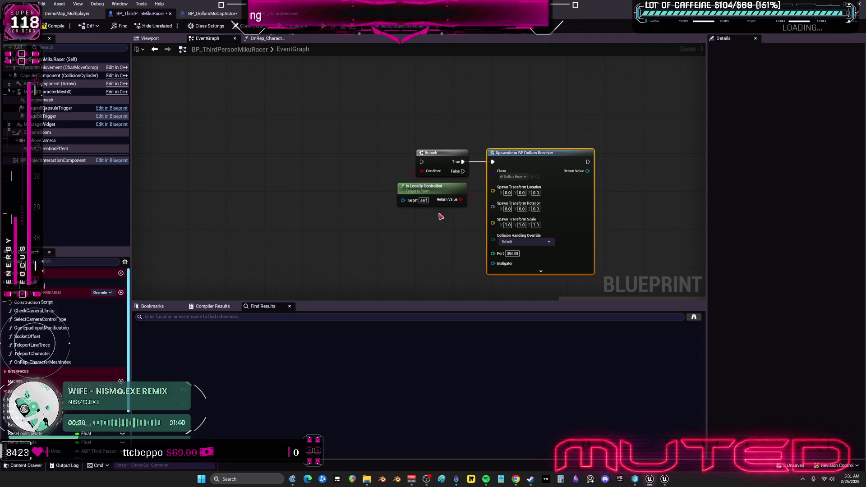
{"action": "right_click", "coordinate": [493, 253]}
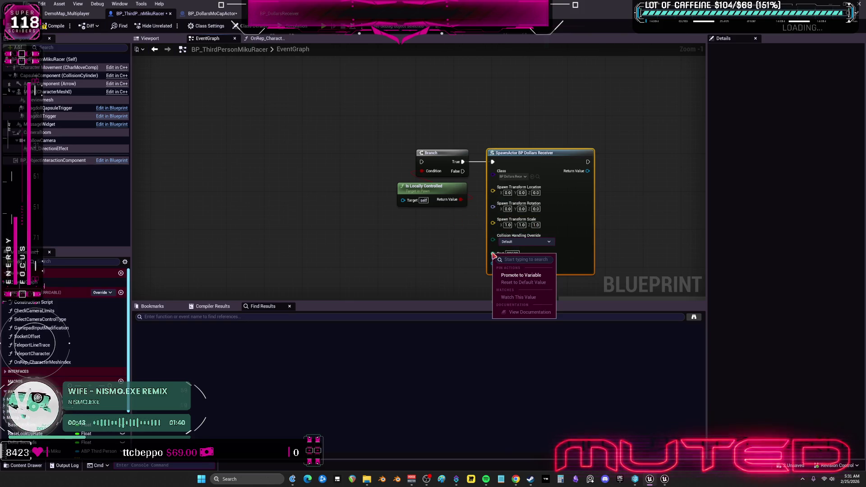
{"action": "left_click", "coordinate": [510, 277]}
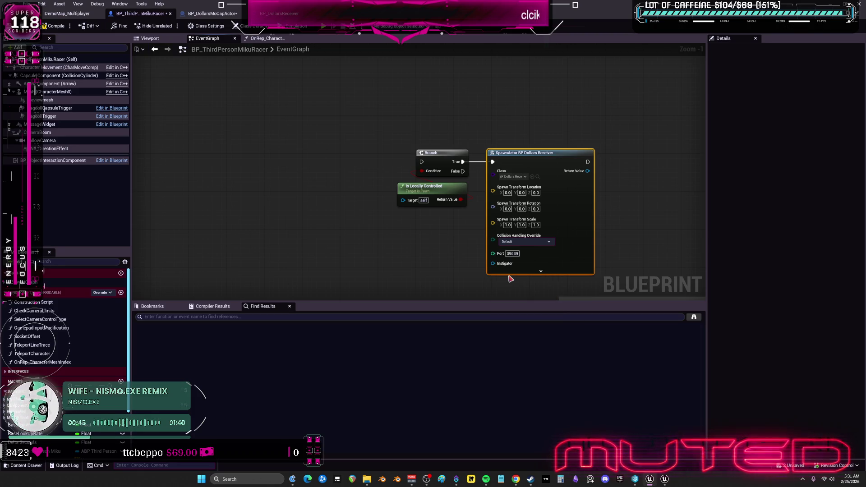
{"action": "left_click_drag", "start_coordinate": [447, 155], "coordinate": [442, 249]}
Step: Make the Port variable Instance Editable, leaving Expose on Spawn off
{"action": "left_click", "coordinate": [439, 156]}
{"action": "left_click", "coordinate": [800, 69]}
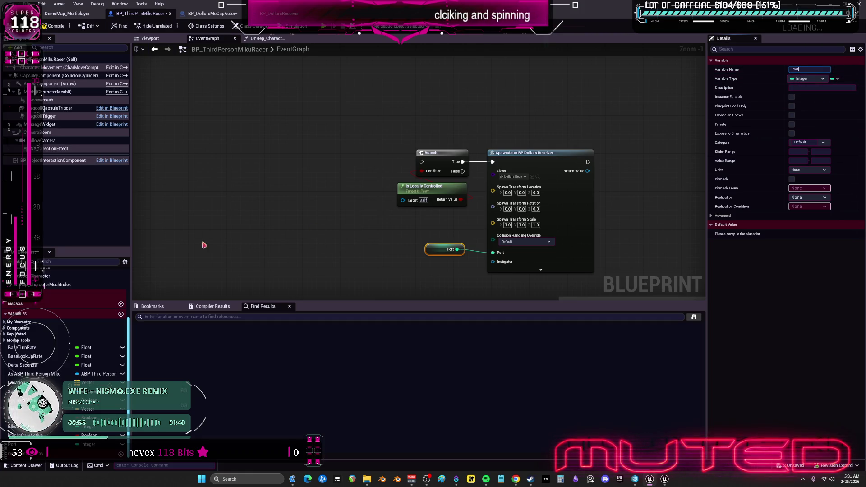
{"action": "left_click", "coordinate": [792, 98]}
{"action": "left_click", "coordinate": [793, 116]}
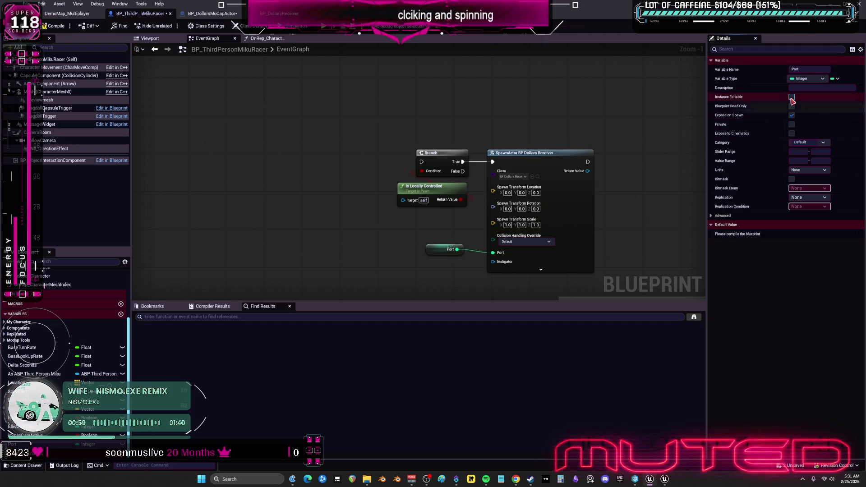
{"action": "left_click", "coordinate": [793, 98]}
{"action": "left_click", "coordinate": [792, 115]}
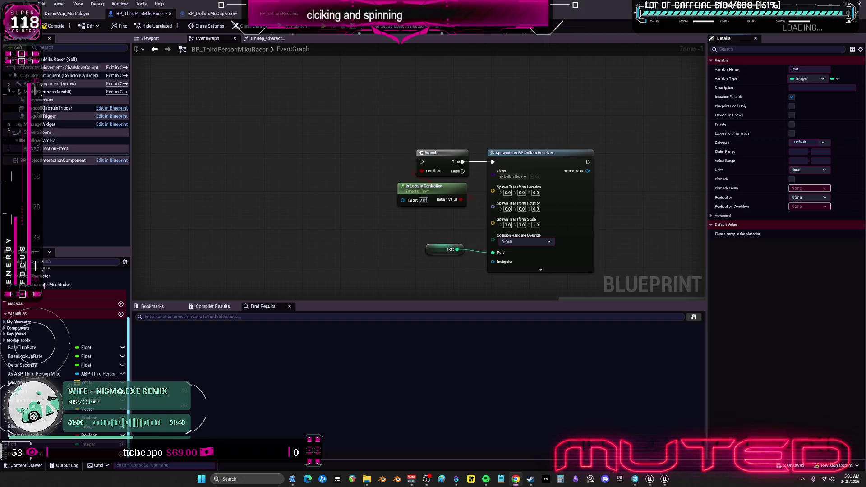
Step: Promote SpawnActor's Return Value to a new variable named DollarsReceiver
{"action": "right_click", "coordinate": [588, 171]}
{"action": "left_click", "coordinate": [609, 193]}
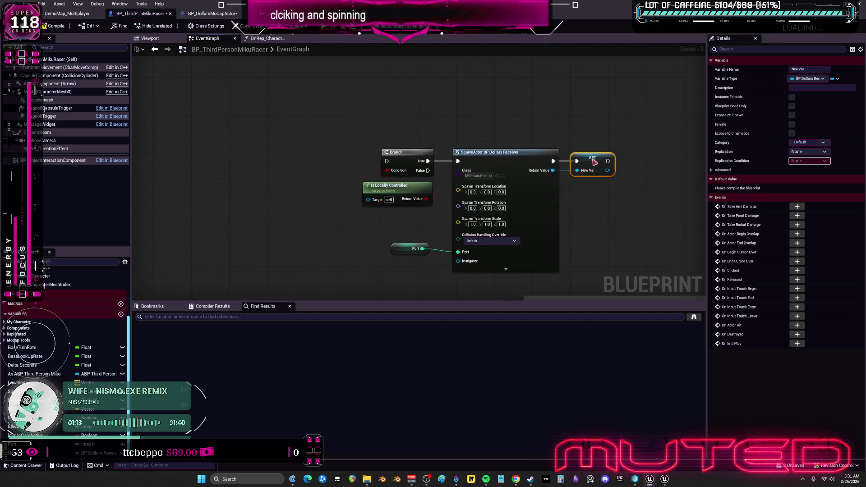
{"action": "left_click", "coordinate": [822, 70]}
{"action": "type", "text": "DollarsRecei"}
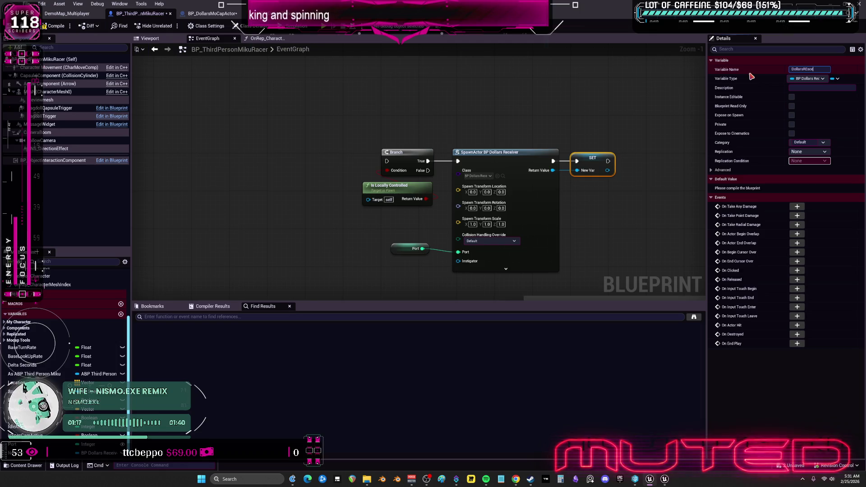
{"action": "key", "text": "BackSpace"}
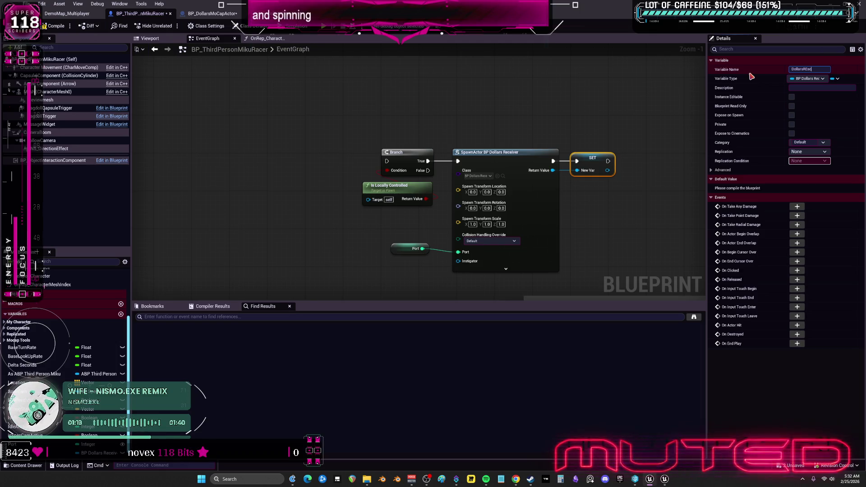
{"action": "type", "text": "ec"}
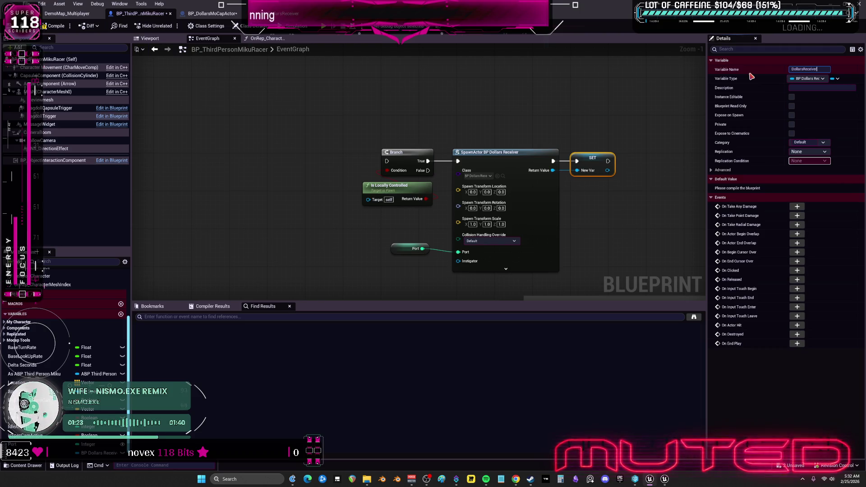
{"action": "key", "text": "Return"}
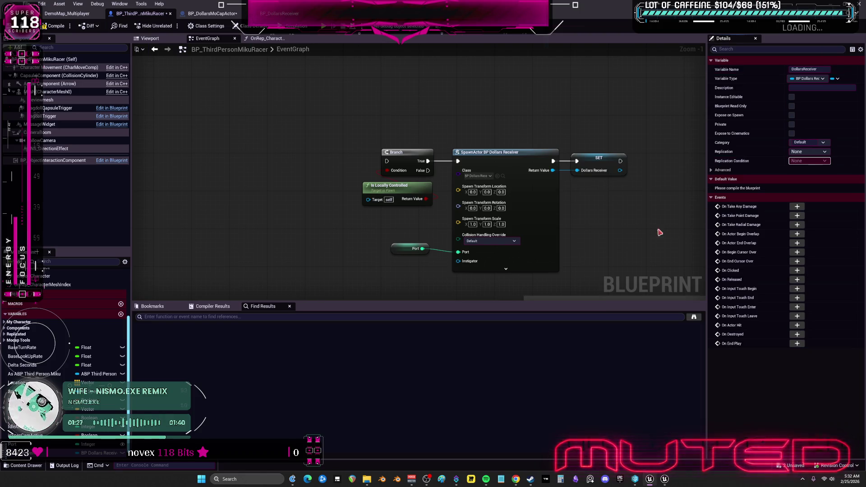
{"action": "scroll", "coordinate": [480, 125], "scroll_direction": "down", "scroll_amount": 4}
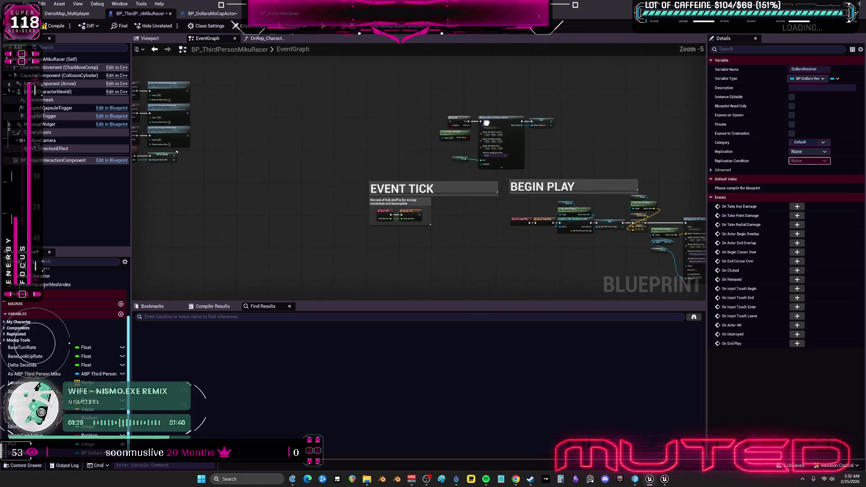
Step: Spread the BeginPlay event and downstream cast nodes apart to make room
{"action": "scroll", "coordinate": [347, 110], "scroll_direction": "up", "scroll_amount": 3}
{"action": "left_click_drag", "start_coordinate": [500, 178], "coordinate": [194, 54]}
{"action": "left_click_drag", "start_coordinate": [317, 188], "coordinate": [493, 194]}
{"action": "mouse_move", "coordinate": [420, 215]}
{"action": "left_mouse_down"}
{"action": "mouse_move", "coordinate": [348, 166]}
{"action": "mouse_move", "coordinate": [311, 192]}
{"action": "left_mouse_up"}
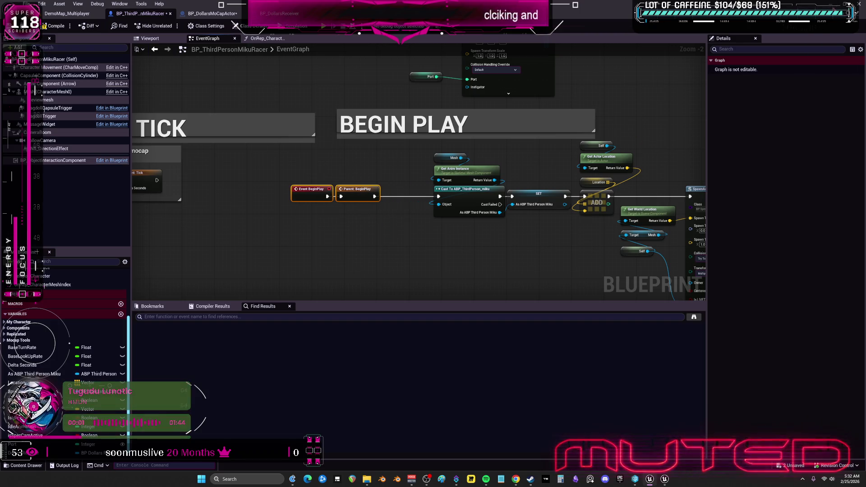
Step: Insert a Sequence between Parent: BeginPlay and the Cast node via Then 0, and align them
{"action": "left_click", "coordinate": [366, 223]}
{"action": "mouse_move", "coordinate": [375, 197]}
{"action": "left_mouse_down"}
{"action": "mouse_move", "coordinate": [371, 234]}
{"action": "mouse_move", "coordinate": [439, 197]}
{"action": "left_mouse_up"}
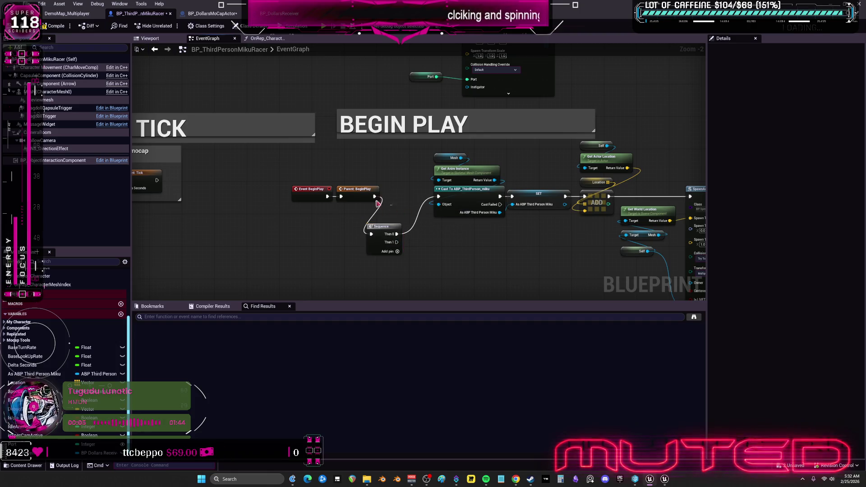
{"action": "left_click_drag", "start_coordinate": [388, 207], "coordinate": [289, 183]}
{"action": "left_click_drag", "start_coordinate": [356, 189], "coordinate": [328, 194]}
{"action": "left_click_drag", "start_coordinate": [382, 227], "coordinate": [384, 193]}
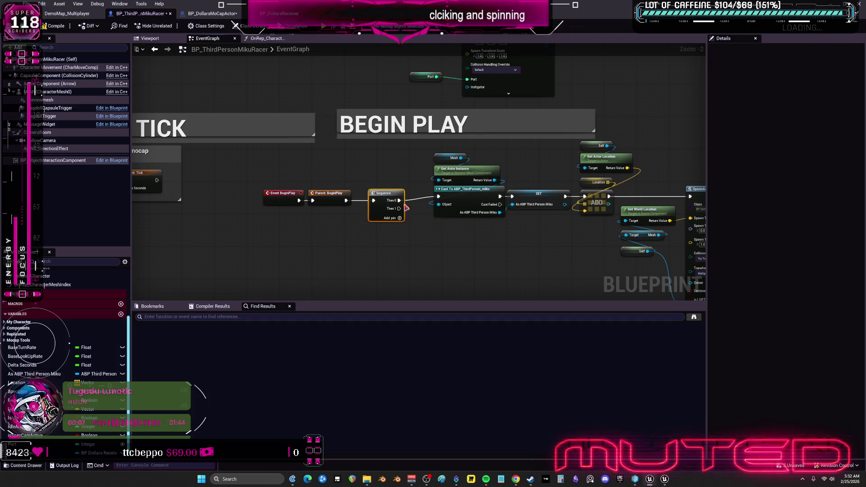
{"action": "left_click_drag", "start_coordinate": [393, 242], "coordinate": [263, 179]}
{"action": "mouse_move", "coordinate": [399, 209]}
{"action": "left_mouse_down"}
{"action": "mouse_move", "coordinate": [411, 61]}
{"action": "mouse_move", "coordinate": [406, 122]}
{"action": "left_mouse_up"}
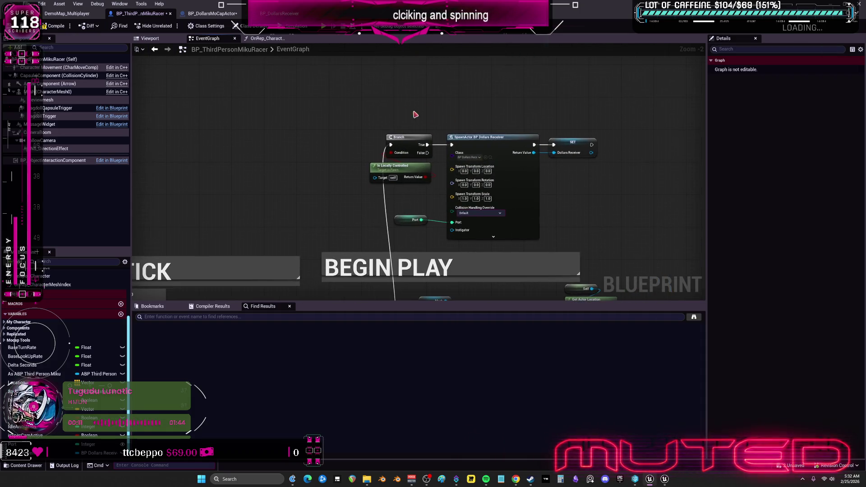
Step: Wrap the Branch, SpawnActor and SET DollarsReceiver nodes in a mocap-data comment, then select the Mesh component
{"action": "key", "text": "c"}
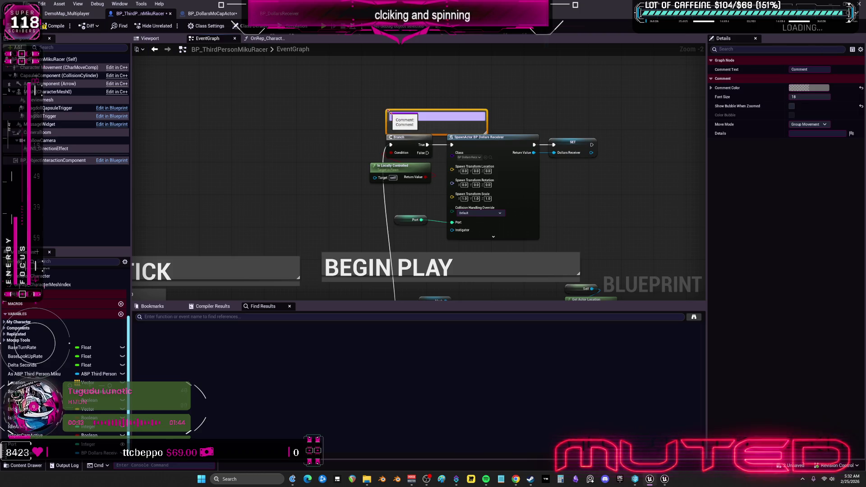
{"action": "type", "text": "Spawn only mo"}
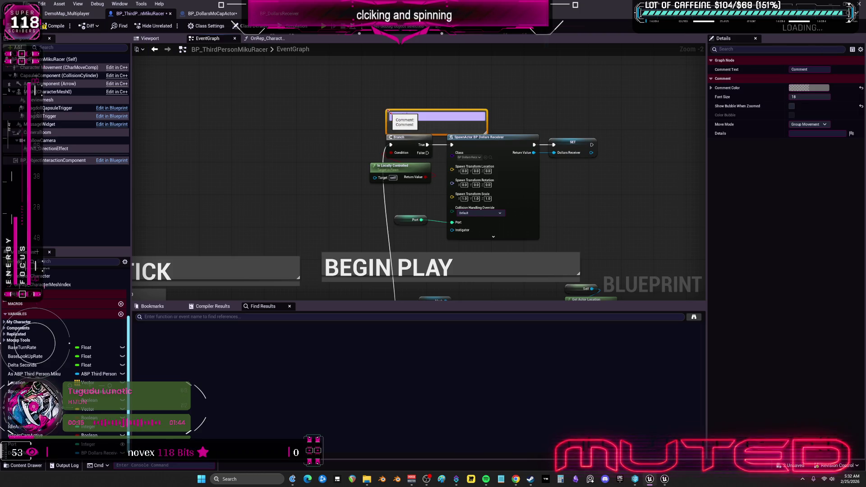
{"action": "type", "text": "cap data"}
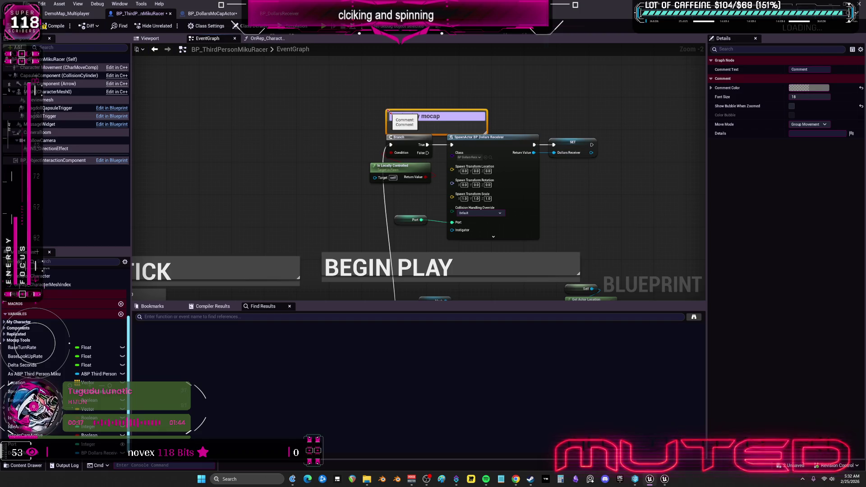
{"action": "key", "text": "Return"}
{"action": "left_click", "coordinate": [571, 107]}
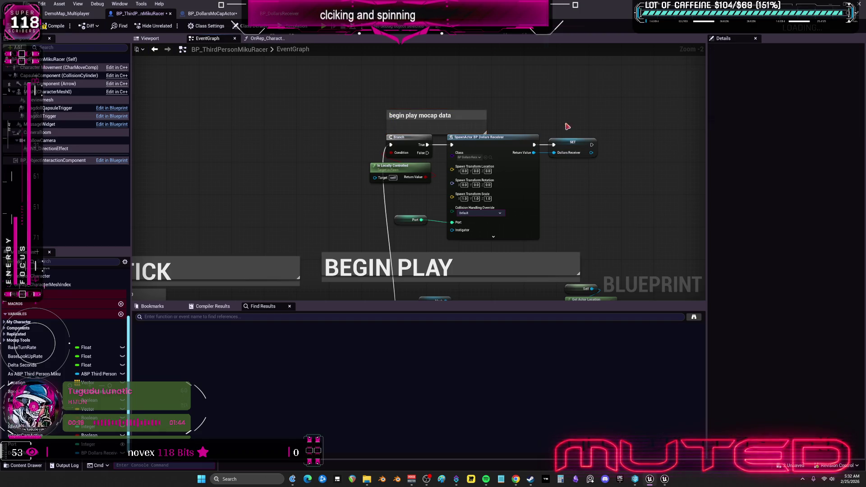
{"action": "left_click_drag", "start_coordinate": [663, 141], "coordinate": [584, 112]}
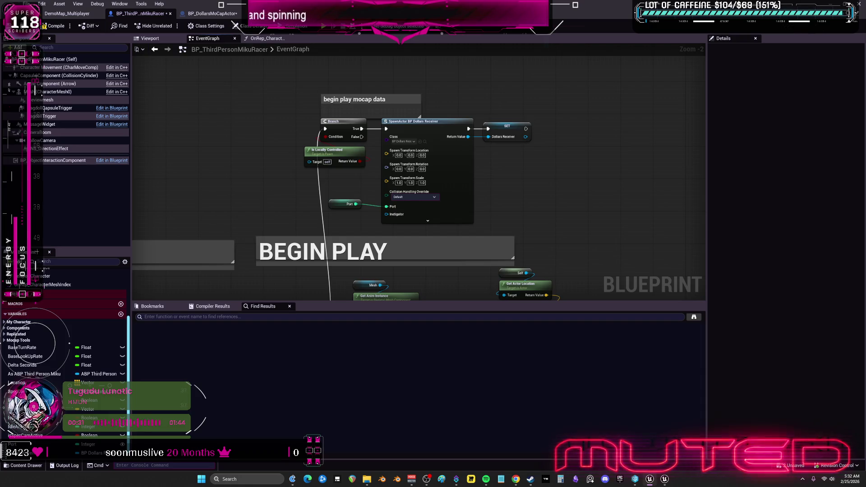
{"action": "left_click", "coordinate": [57, 92]}
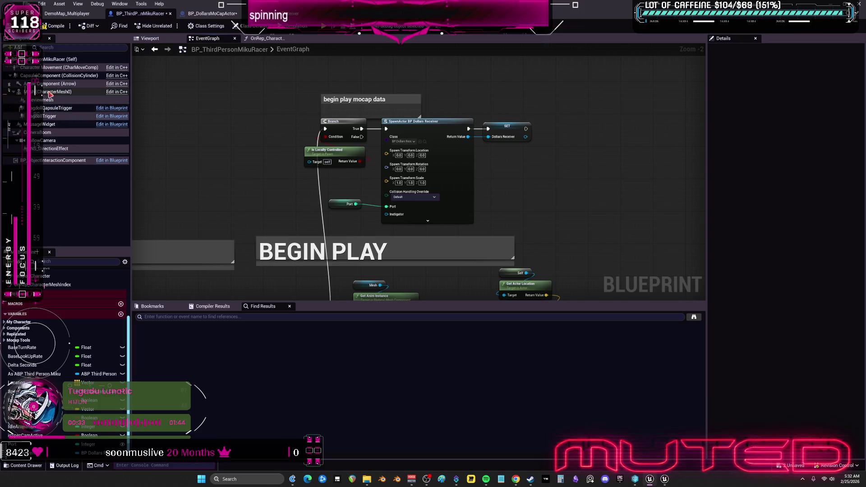
Step: Open the mesh's ABP_ThirdPerson_miku anim blueprint, then browse to Option 2's Mesmerizer asset from OnRep_CharacterMeshIndex
{"action": "left_click", "coordinate": [829, 188]}
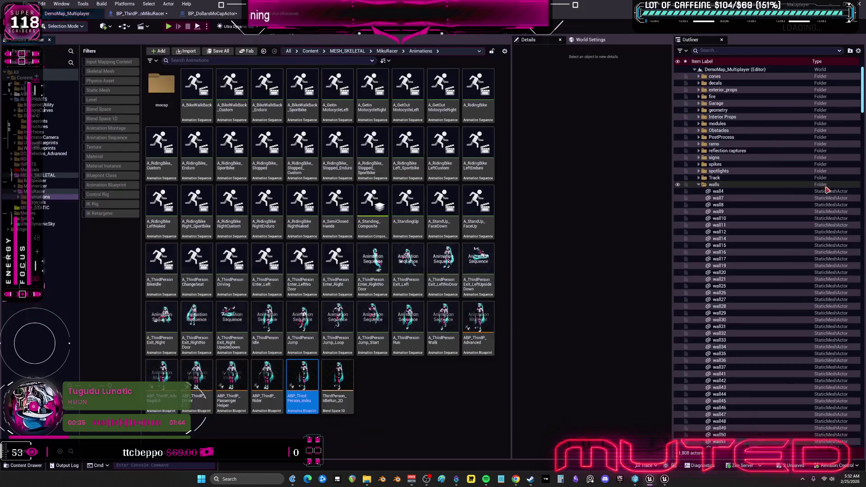
{"action": "double_click", "coordinate": [304, 377]}
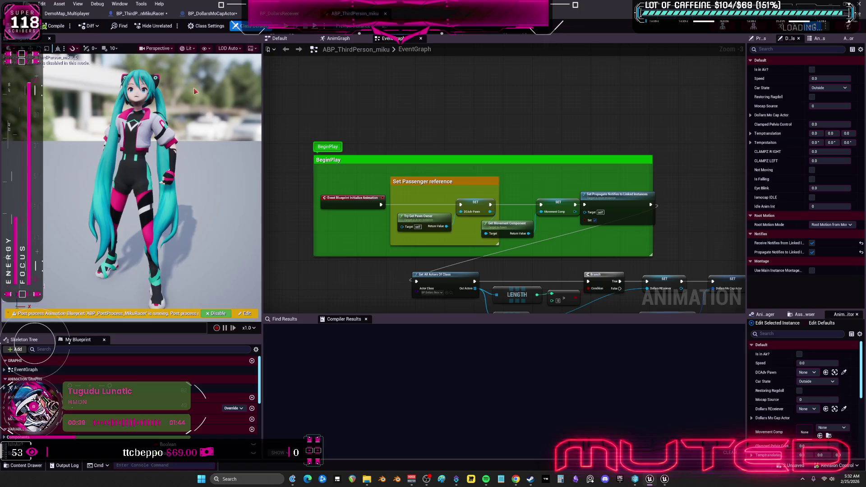
{"action": "left_click", "coordinate": [137, 14]}
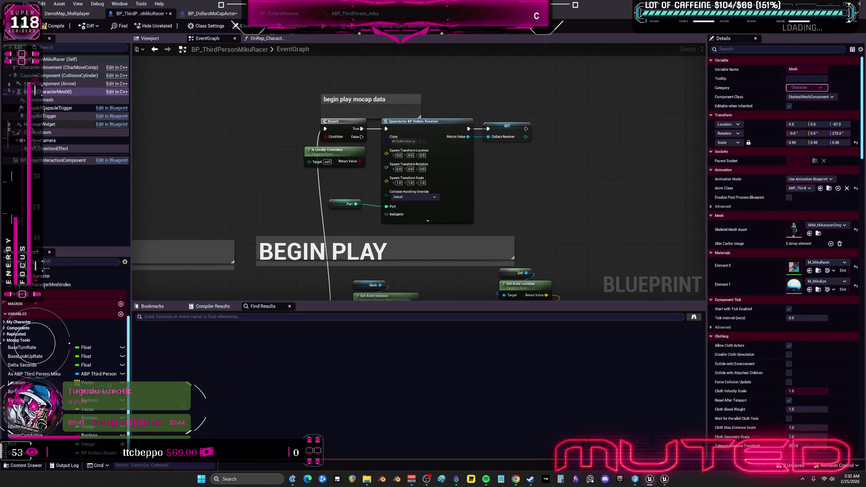
{"action": "left_click", "coordinate": [263, 39]}
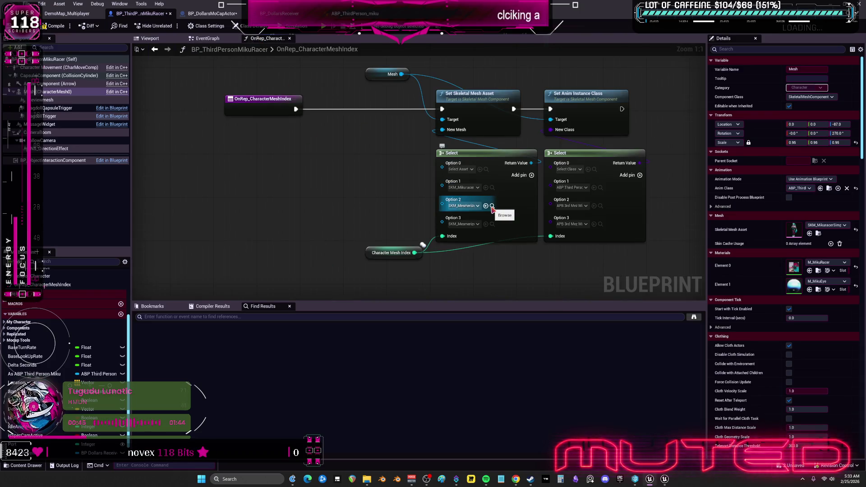
{"action": "left_click", "coordinate": [601, 205]}
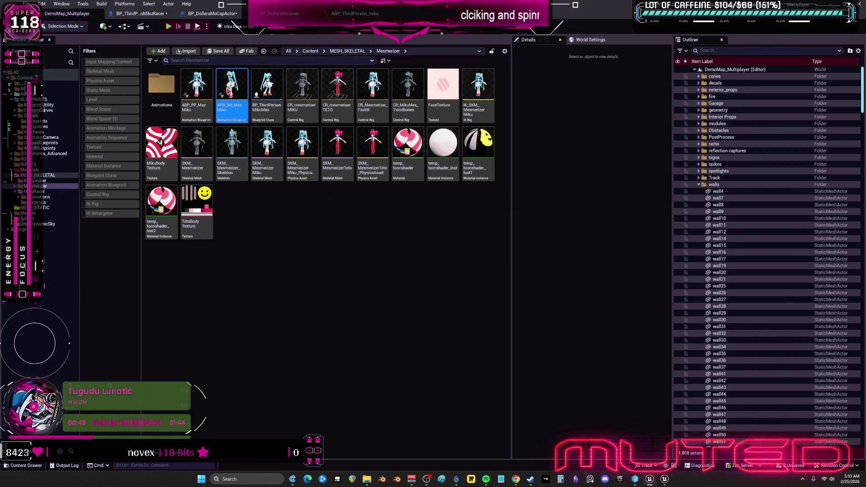
Step: Inspect APB_3rd_MezMiku's BeginPlay nodes like Set Propagate Notifies, then return to ABP_ThirdPerson_miku's Event Graph
{"action": "double_click", "coordinate": [231, 86]}
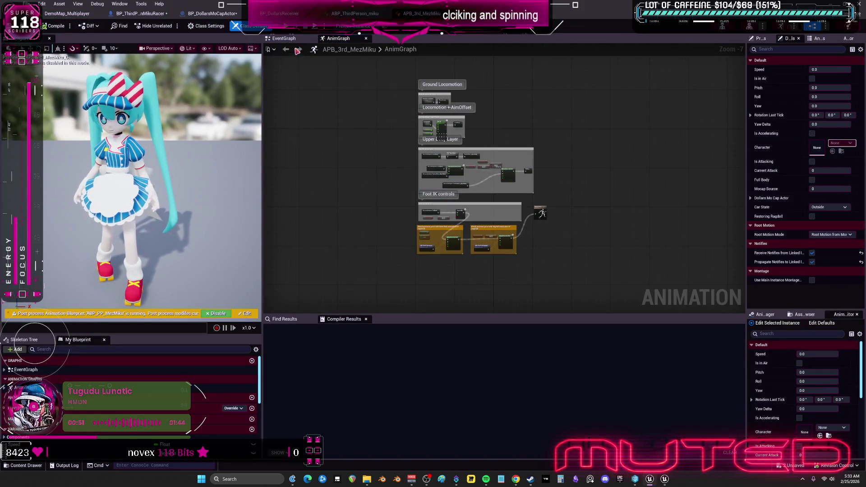
{"action": "left_click", "coordinate": [298, 50]}
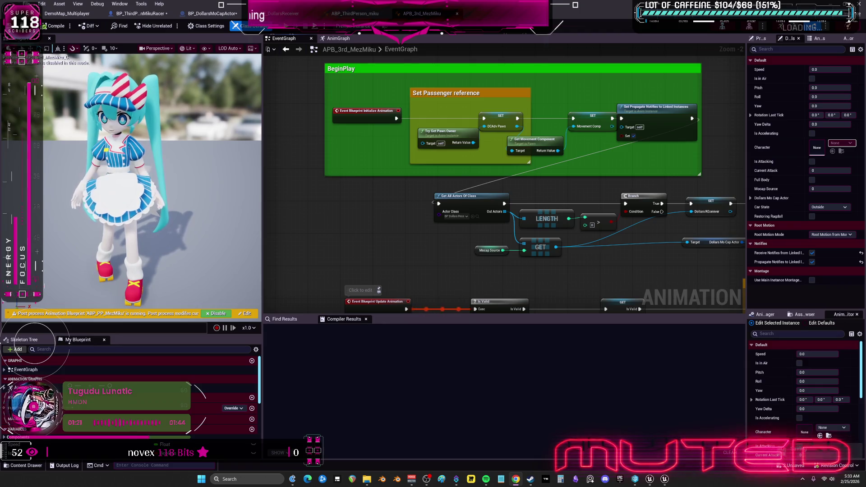
{"action": "left_click", "coordinate": [539, 116]}
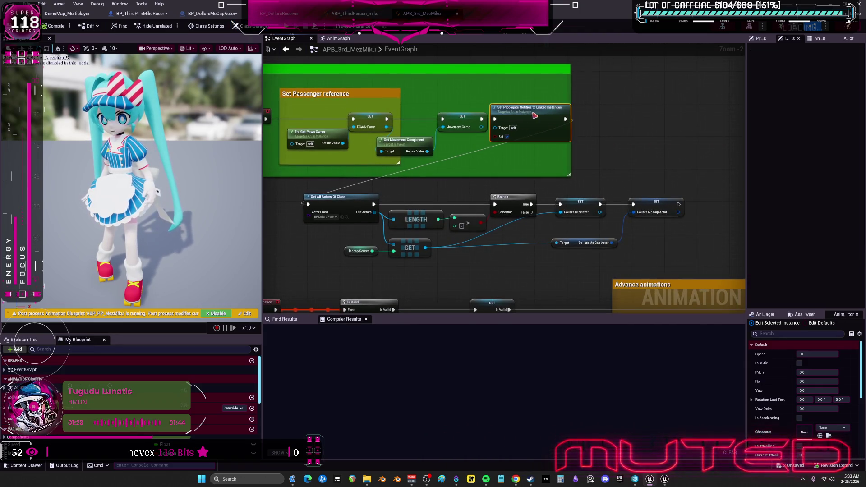
{"action": "left_click", "coordinate": [373, 16]}
{"action": "scroll", "coordinate": [510, 125], "scroll_direction": "down", "scroll_amount": 5}
{"action": "scroll", "coordinate": [496, 154], "scroll_direction": "up", "scroll_amount": 4}
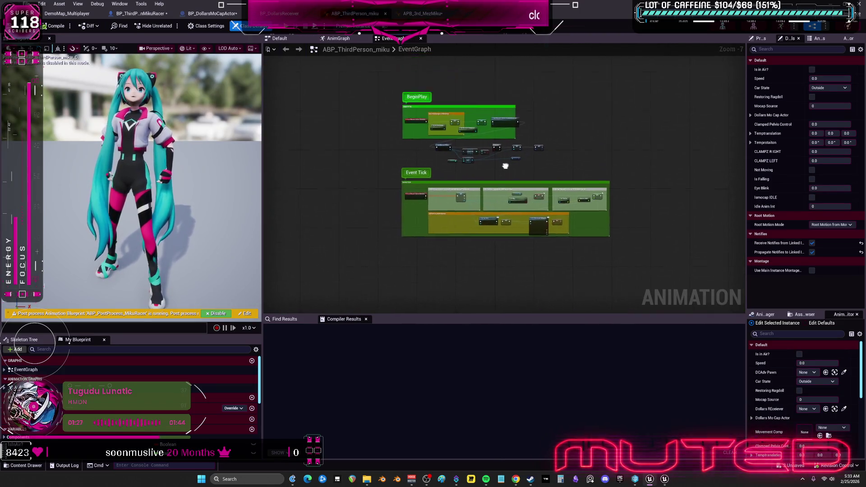
Step: Review ABP_ThirdPerson_miku's Event Tick logic, then go back to BP_ThirdPersonMikuRacer's Event Graph
{"action": "mouse_move", "coordinate": [482, 189]}
{"action": "left_mouse_down"}
{"action": "mouse_move", "coordinate": [463, 142]}
{"action": "mouse_move", "coordinate": [489, 163]}
{"action": "left_mouse_up"}
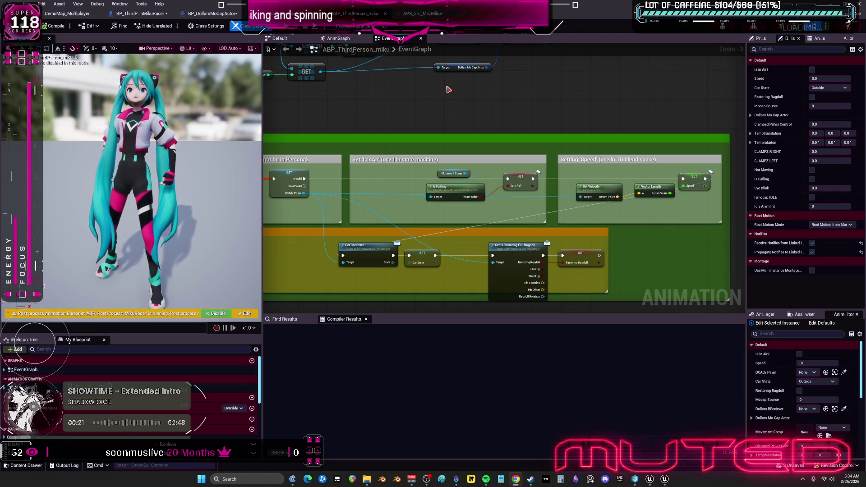
{"action": "left_click", "coordinate": [217, 14]}
{"action": "left_click", "coordinate": [145, 16]}
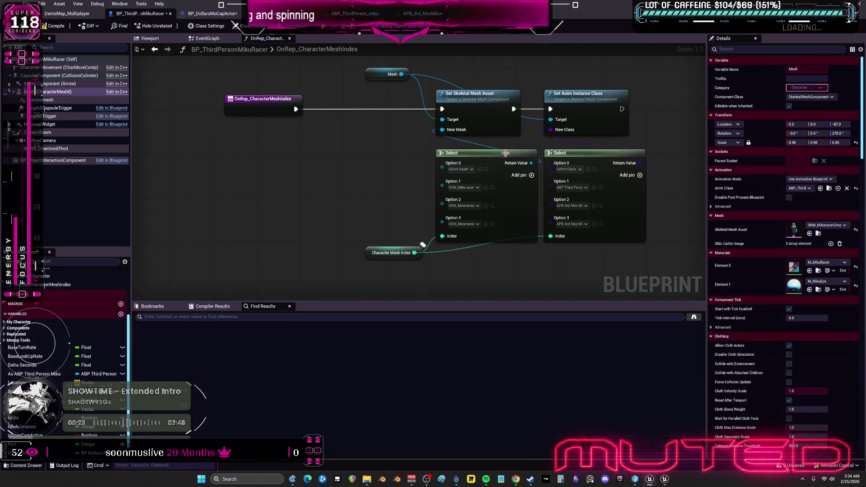
{"action": "left_click", "coordinate": [208, 39]}
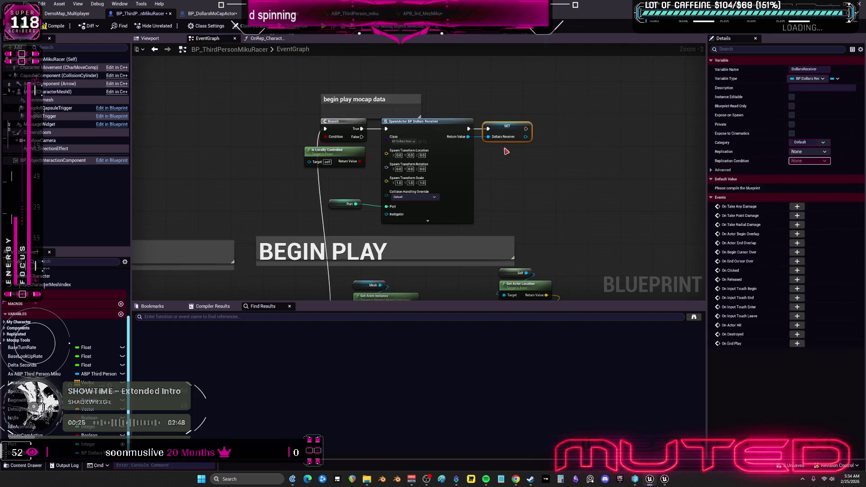
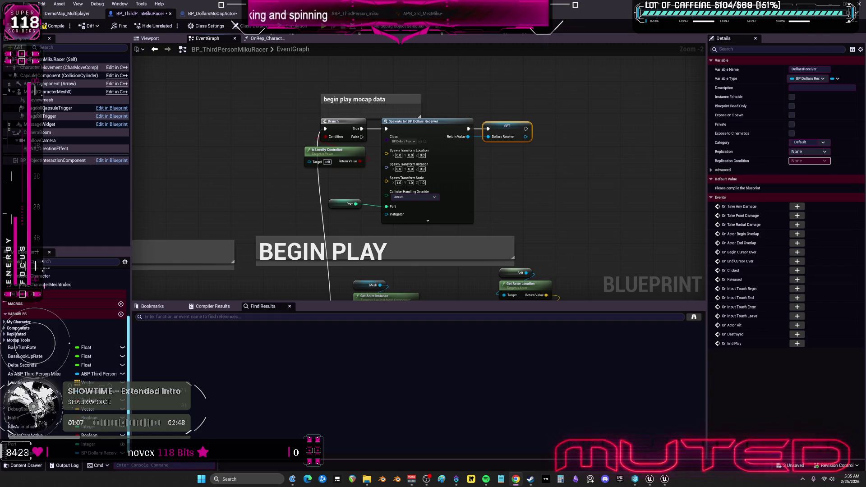
Step: Set the DollarsReceiver variable's Replication to Replicated and locate the spawned BP_DollarsReceiver class
{"action": "left_click", "coordinate": [827, 152]}
{"action": "left_click", "coordinate": [822, 167]}
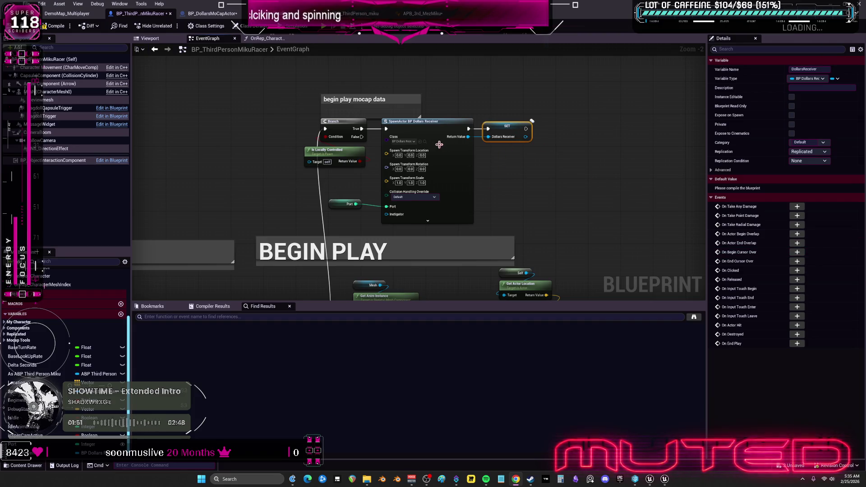
{"action": "left_click", "coordinate": [425, 141]}
Step: Open the BP_DollarsReceiver blueprint and close the BP_DollarsMoCapActor tab
{"action": "double_click", "coordinate": [190, 96]}
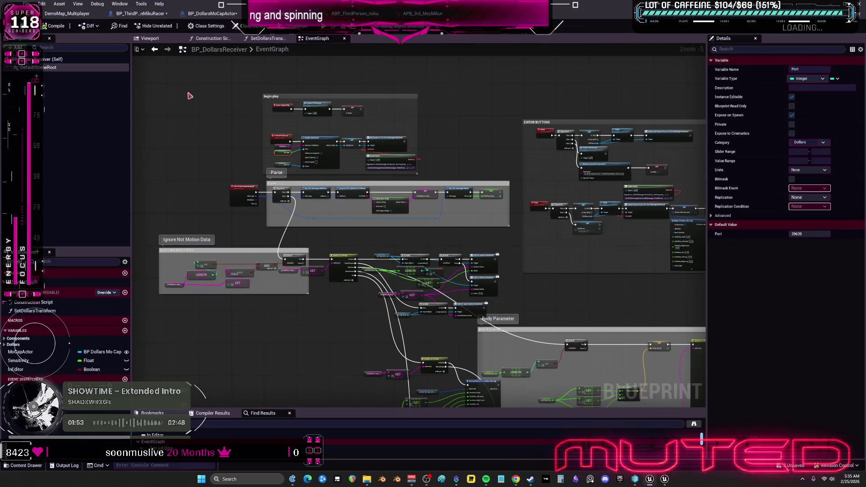
{"action": "left_click", "coordinate": [223, 18]}
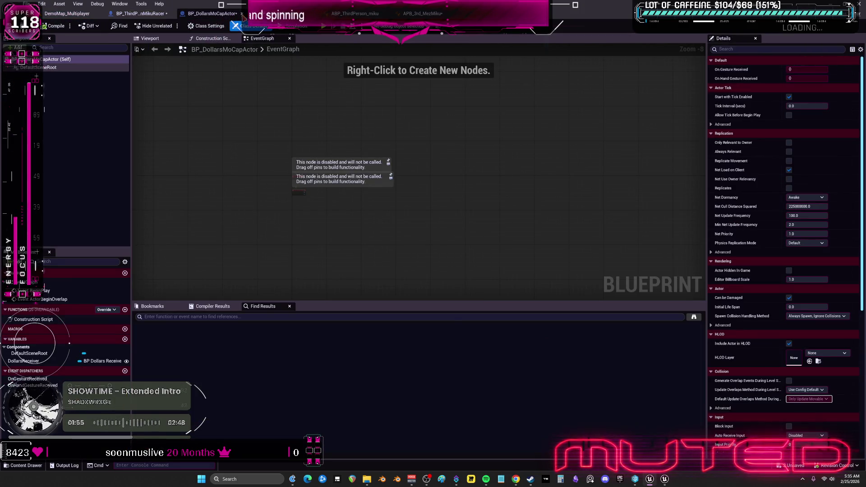
{"action": "left_click", "coordinate": [242, 14]}
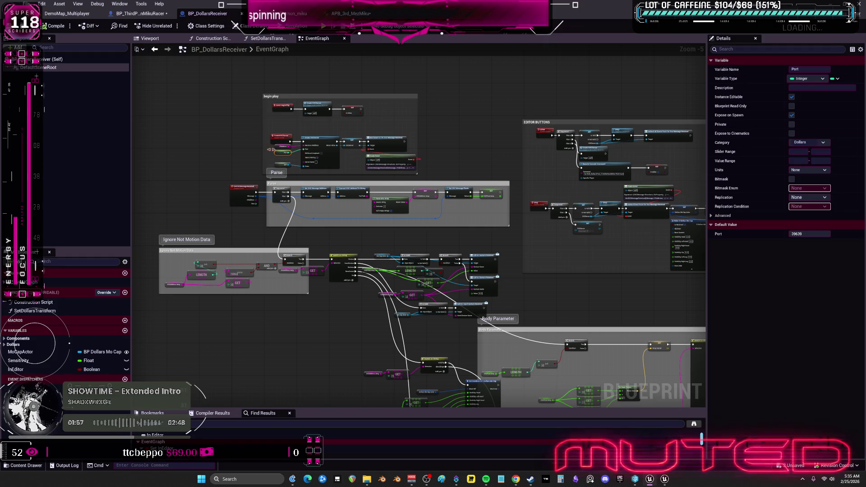
{"action": "double_click", "coordinate": [273, 50]}
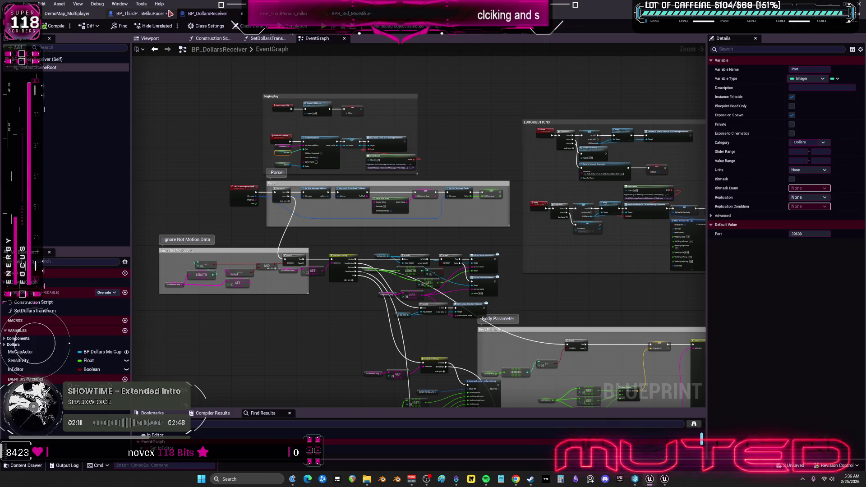
Step: Select the Port getter in BP_ThirdPersonMikuRacer's event graph and compile the blueprint
{"action": "left_click", "coordinate": [149, 13]}
{"action": "left_click", "coordinate": [350, 204]}
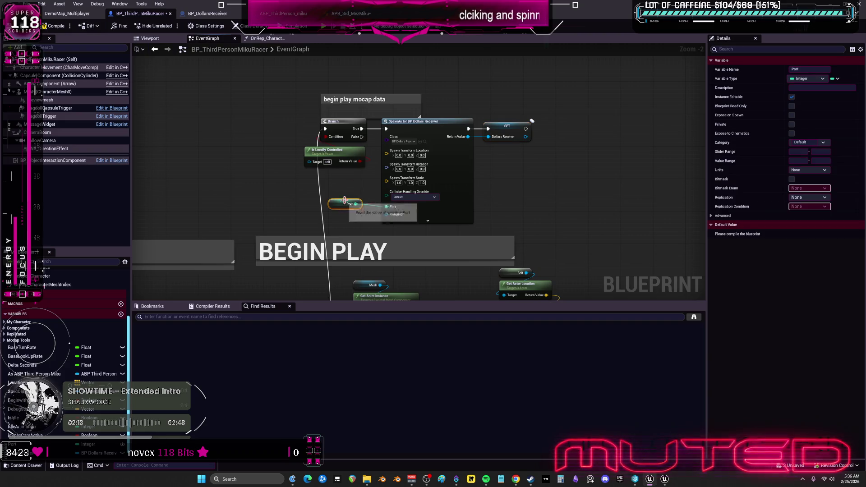
{"action": "left_click", "coordinate": [54, 26]}
Step: Review the BP_DollarsReceiver graph, then go back to BP_ThirdPersonMikuRacer's event graph
{"action": "left_click", "coordinate": [208, 13]}
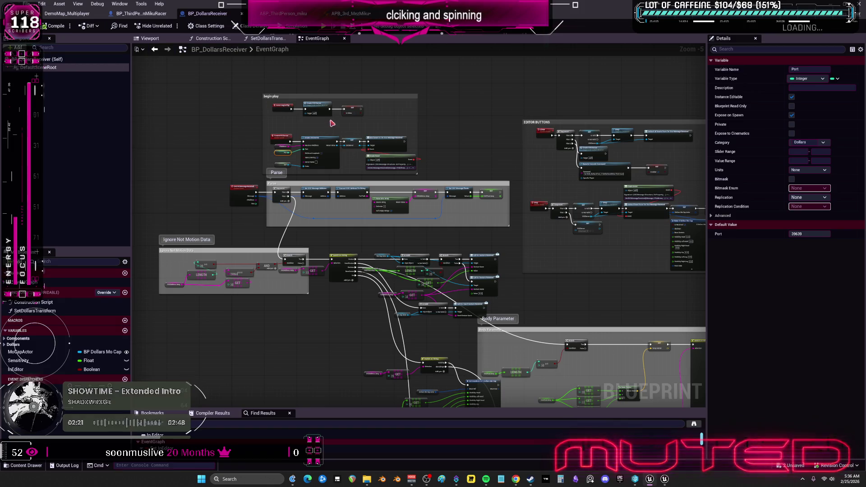
{"action": "scroll", "coordinate": [357, 121], "scroll_direction": "up", "scroll_amount": 3}
{"action": "scroll", "coordinate": [465, 150], "scroll_direction": "down", "scroll_amount": 3}
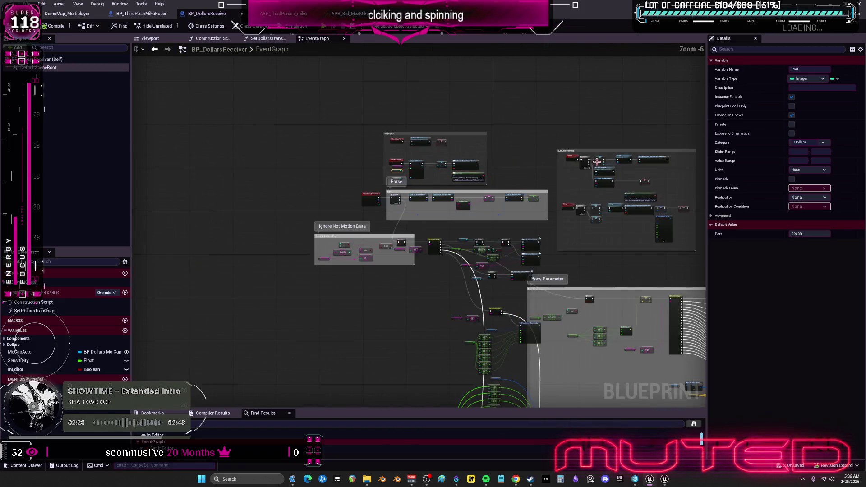
{"action": "scroll", "coordinate": [461, 232], "scroll_direction": "up", "scroll_amount": 3}
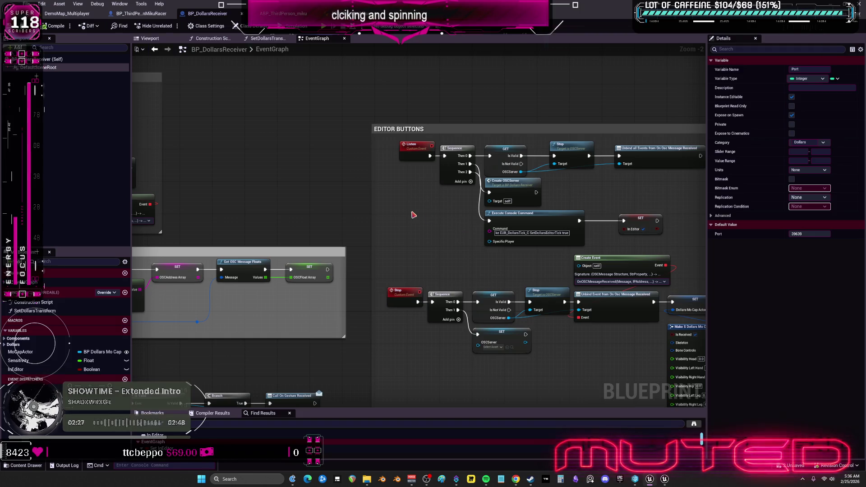
{"action": "left_click", "coordinate": [147, 15]}
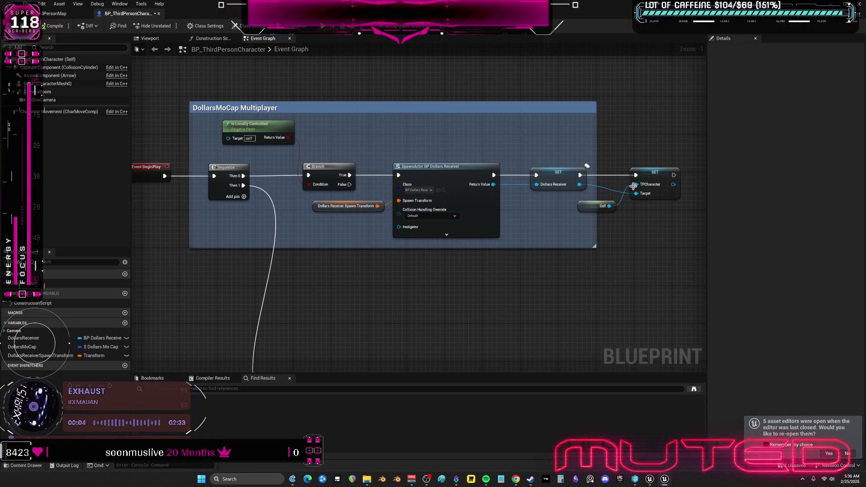
Step: Move the Self node above the TPCharacter SET node, then switch to the BP_ThirdPersonMikuRacer editor window
{"action": "left_click_drag", "start_coordinate": [596, 211], "coordinate": [642, 159]}
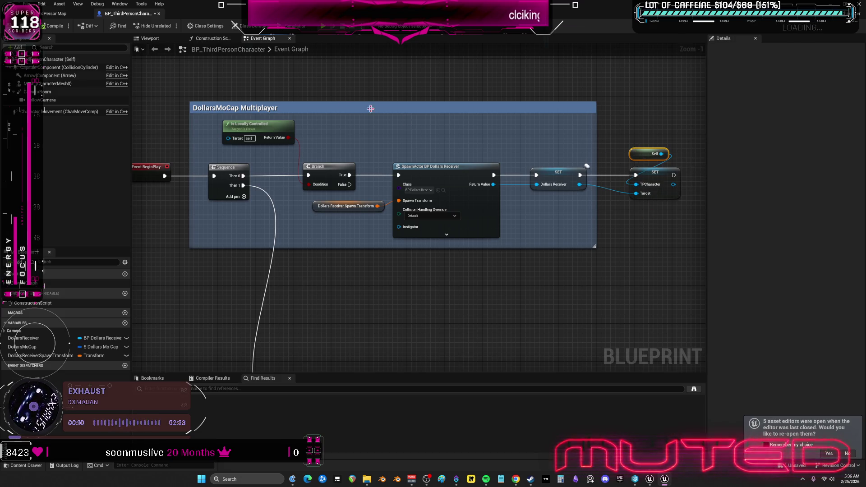
{"action": "left_click", "coordinate": [56, 14]}
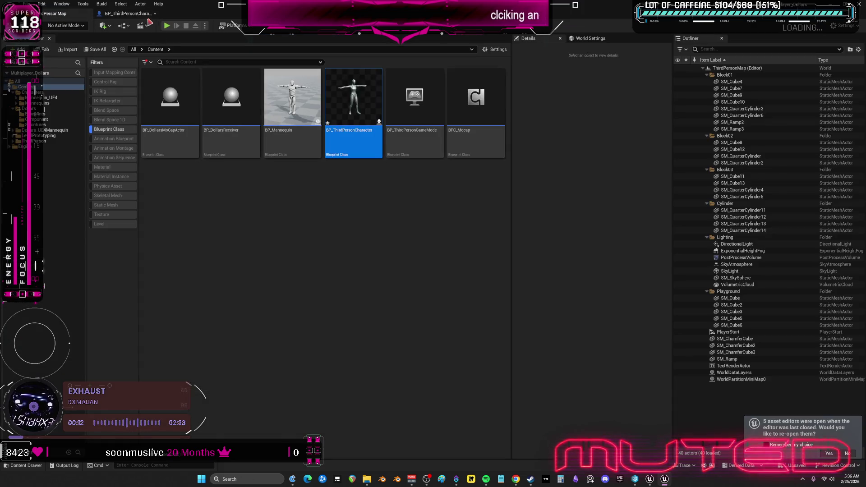
{"action": "left_click", "coordinate": [142, 15]}
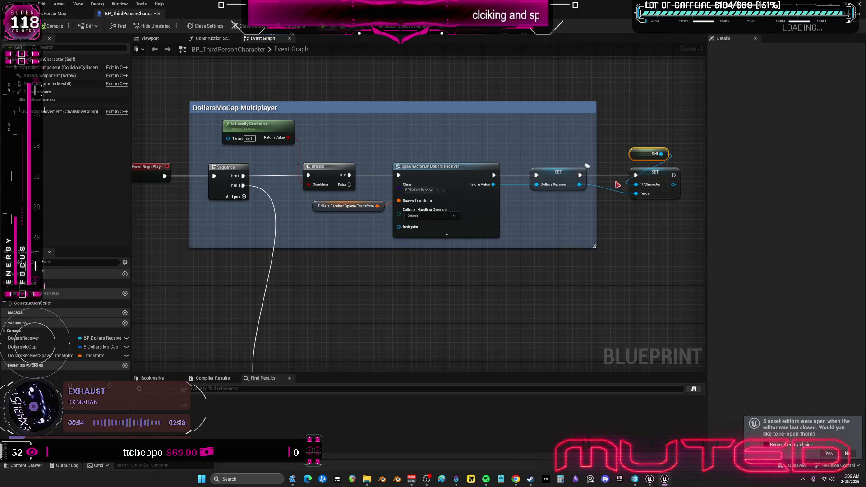
{"action": "mouse_move", "coordinate": [665, 481]}
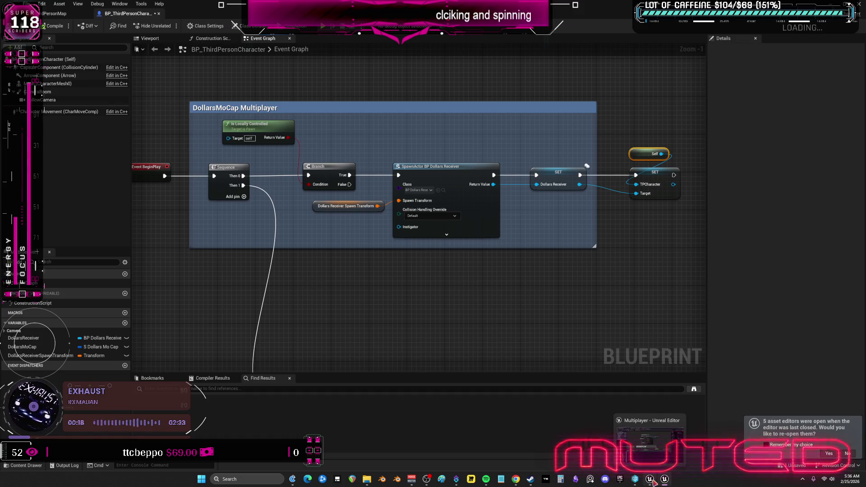
{"action": "left_click", "coordinate": [666, 436]}
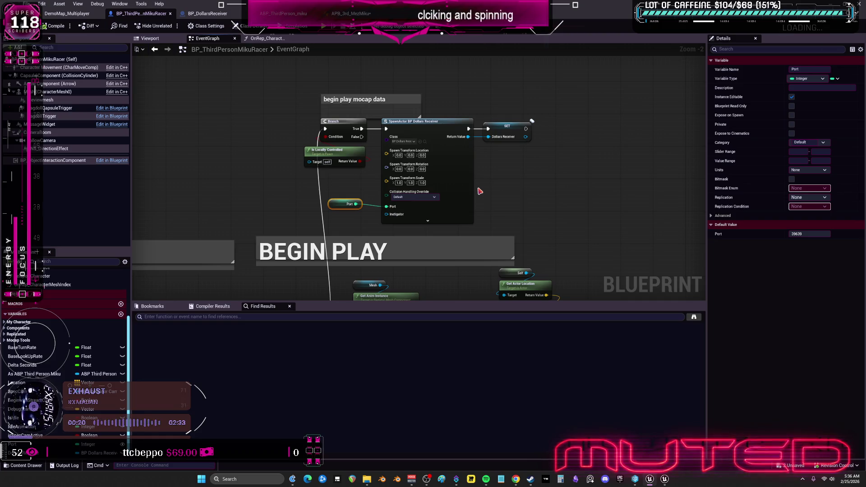
Step: Remove the DollarsReceiver spawn nodes and the leftover mocap data comment from BP_ThirdPersonMikuRacer
{"action": "mouse_move", "coordinate": [564, 127]}
{"action": "left_mouse_down"}
{"action": "mouse_move", "coordinate": [406, 216]}
{"action": "mouse_move", "coordinate": [363, 228]}
{"action": "left_mouse_up"}
{"action": "key", "text": "Delete"}
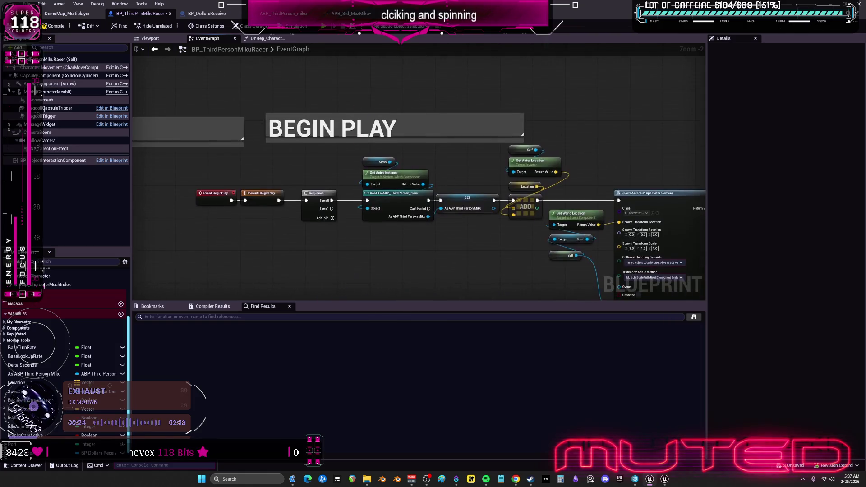
{"action": "key", "text": "Delete"}
{"action": "left_click_drag", "start_coordinate": [325, 145], "coordinate": [365, 80]}
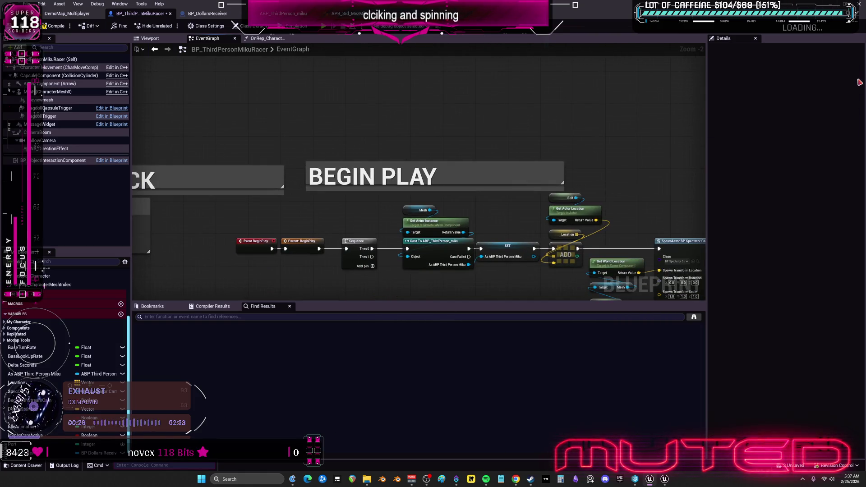
Step: Add a Then 5 output to the Sequence in BP_DCAdv_ThirdPChar's Begin Play
{"action": "left_click", "coordinate": [440, 13]}
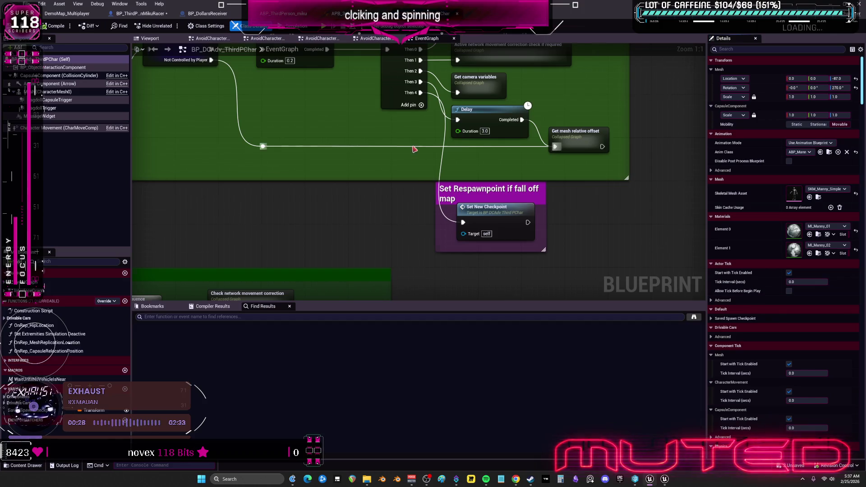
{"action": "scroll", "coordinate": [415, 147], "scroll_direction": "down", "scroll_amount": 2}
{"action": "left_click_drag", "start_coordinate": [446, 203], "coordinate": [445, 201]}
{"action": "left_click", "coordinate": [454, 167]}
{"action": "left_click_drag", "start_coordinate": [453, 167], "coordinate": [426, 118]}
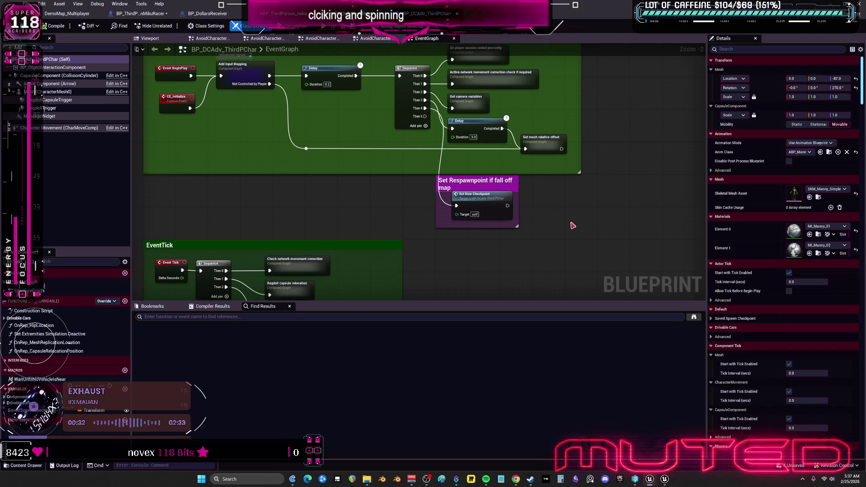
{"action": "left_click_drag", "start_coordinate": [562, 284], "coordinate": [531, 234]}
{"action": "mouse_move", "coordinate": [511, 220]}
{"action": "left_mouse_down"}
{"action": "mouse_move", "coordinate": [480, 239]}
{"action": "mouse_move", "coordinate": [484, 281]}
{"action": "left_mouse_up"}
Step: Move the spawn node group beside Begin Play and wire Then 5 into the Branch
{"action": "left_click_drag", "start_coordinate": [543, 174], "coordinate": [426, 105]}
{"action": "mouse_move", "coordinate": [465, 151]}
{"action": "left_mouse_down"}
{"action": "mouse_move", "coordinate": [387, 157]}
{"action": "mouse_move", "coordinate": [388, 186]}
{"action": "left_mouse_up"}
{"action": "mouse_move", "coordinate": [316, 127]}
{"action": "left_mouse_down"}
{"action": "mouse_move", "coordinate": [513, 256]}
{"action": "mouse_move", "coordinate": [497, 222]}
{"action": "left_mouse_up"}
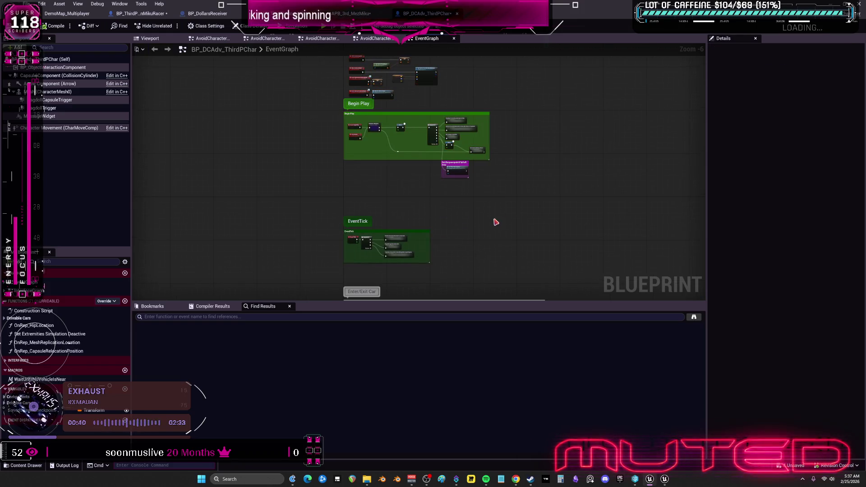
{"action": "scroll", "coordinate": [483, 178], "scroll_direction": "up", "scroll_amount": 4}
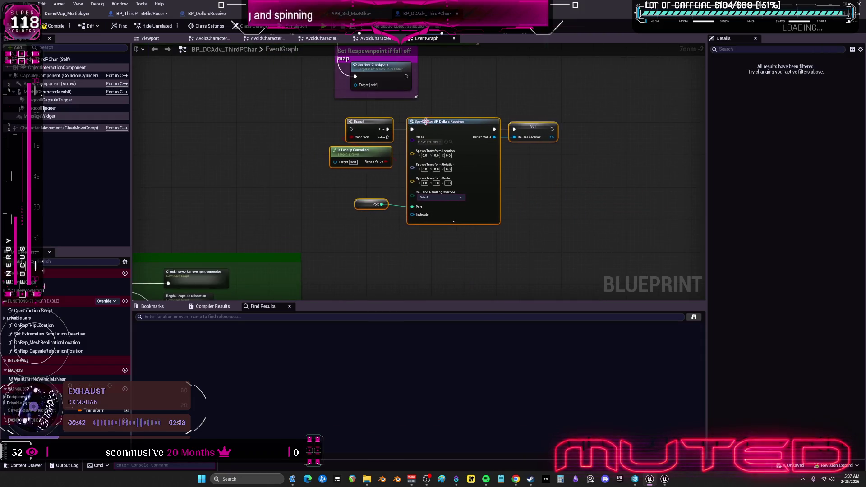
{"action": "left_click_drag", "start_coordinate": [426, 122], "coordinate": [398, 124]}
{"action": "left_click_drag", "start_coordinate": [352, 70], "coordinate": [379, 213]}
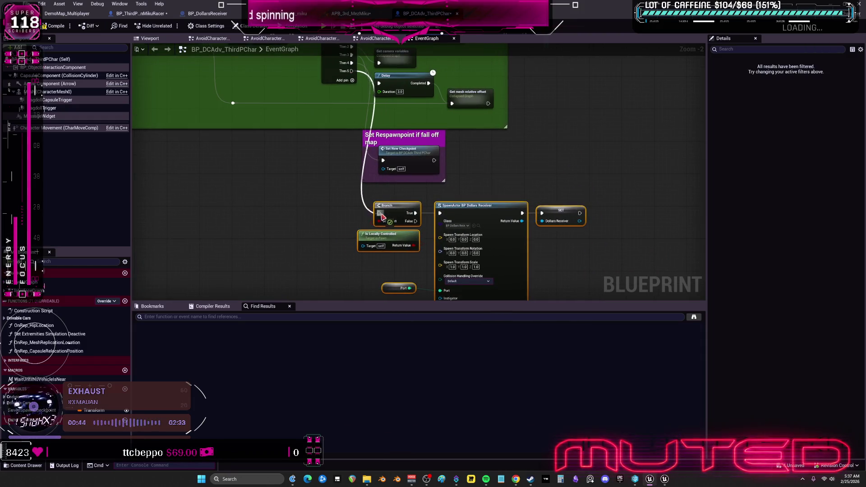
Step: Check BP_ThirdPersonMikuRacer's remaining Begin Play graph, then return to BP_DCAdv_ThirdPChar's spawn nodes
{"action": "left_click", "coordinate": [141, 14]}
{"action": "scroll", "coordinate": [59, 443], "scroll_direction": "down", "scroll_amount": 1}
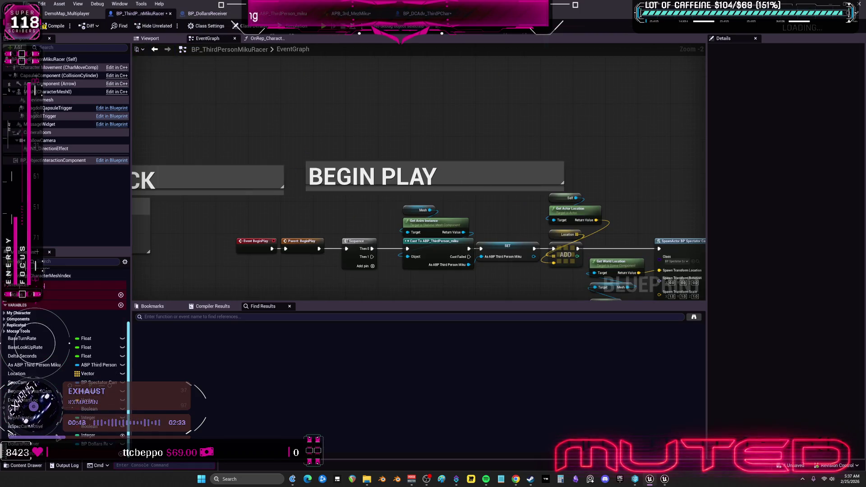
{"action": "scroll", "coordinate": [38, 437], "scroll_direction": "up", "scroll_amount": 1}
{"action": "scroll", "coordinate": [59, 406], "scroll_direction": "up", "scroll_amount": 1}
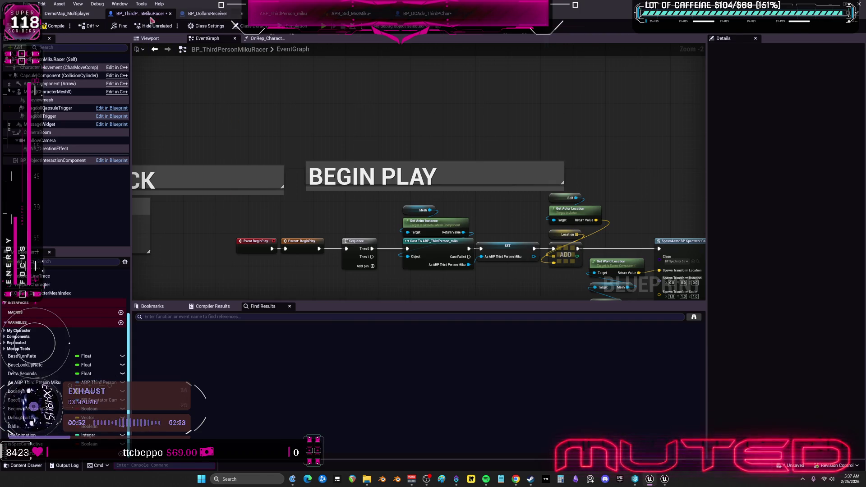
{"action": "left_click", "coordinate": [427, 13]}
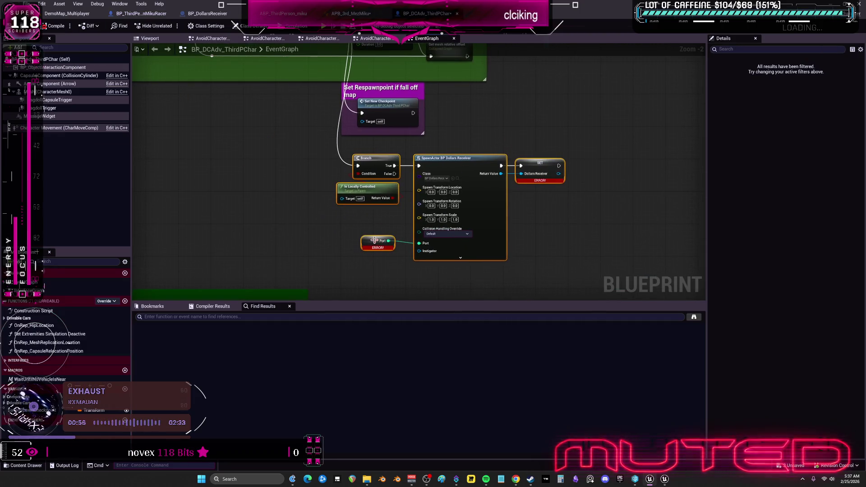
Step: Inspect the errored Port node and the DollarsReceiver SET node, then compile BP_DCAdv_ThirdPChar to clear errors
{"action": "right_click", "coordinate": [370, 240]}
{"action": "left_click", "coordinate": [369, 240]}
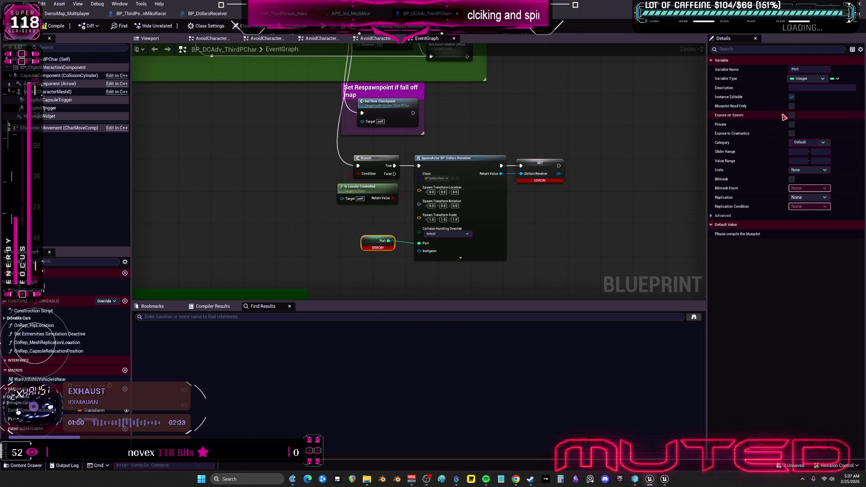
{"action": "left_click", "coordinate": [537, 178]}
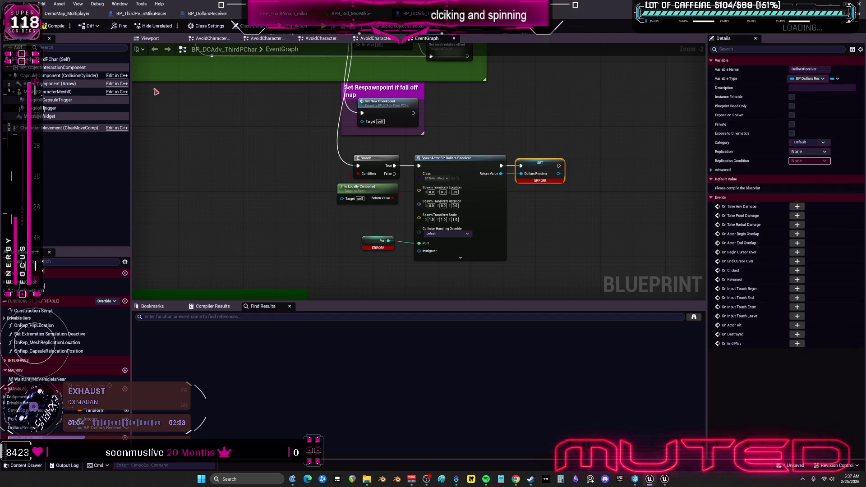
{"action": "left_click", "coordinate": [46, 29]}
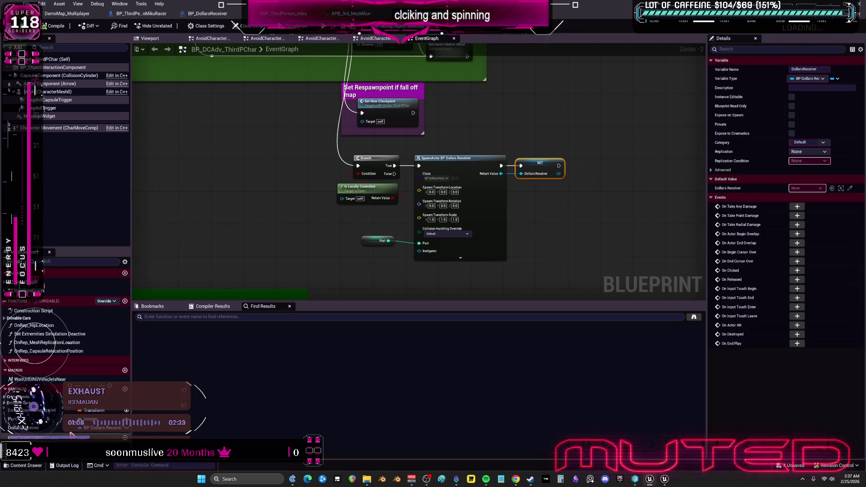
{"action": "left_click", "coordinate": [610, 217]}
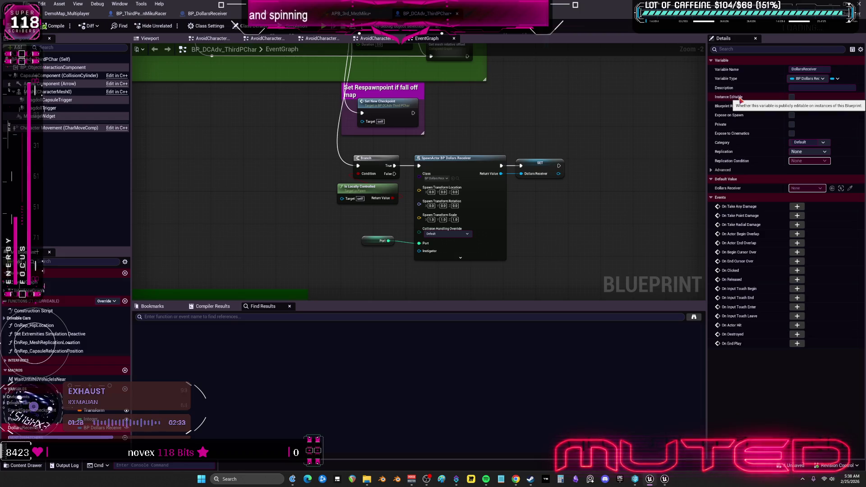
{"action": "scroll", "coordinate": [574, 180], "scroll_direction": "down", "scroll_amount": 2}
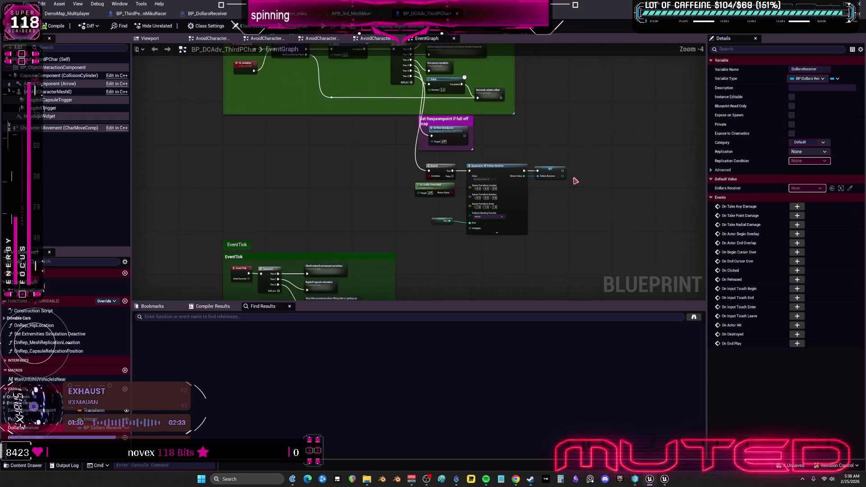
Step: Shift the Branch and SpawnActor nodes up and to the left
{"action": "scroll", "coordinate": [570, 202], "scroll_direction": "down", "scroll_amount": 2}
{"action": "left_click_drag", "start_coordinate": [547, 109], "coordinate": [342, 257]}
{"action": "scroll", "coordinate": [579, 246], "scroll_direction": "up", "scroll_amount": 2}
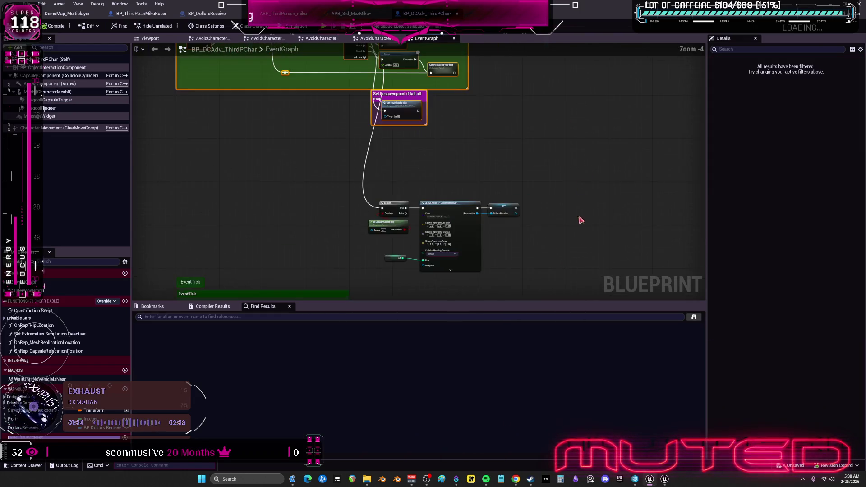
{"action": "mouse_move", "coordinate": [488, 159]}
{"action": "left_mouse_down"}
{"action": "mouse_move", "coordinate": [330, 145]}
{"action": "mouse_move", "coordinate": [341, 137]}
{"action": "left_mouse_up"}
{"action": "left_click", "coordinate": [341, 137]}
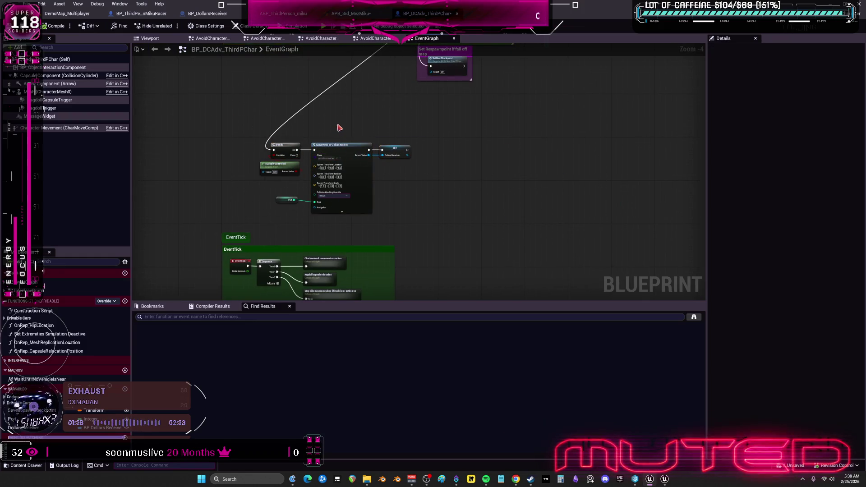
{"action": "scroll", "coordinate": [321, 133], "scroll_direction": "up", "scroll_amount": 2}
Step: Add a Boolean Do Mocap getter above the Branch, defaulting to true and Instance Editable
{"action": "right_click", "coordinate": [316, 144]}
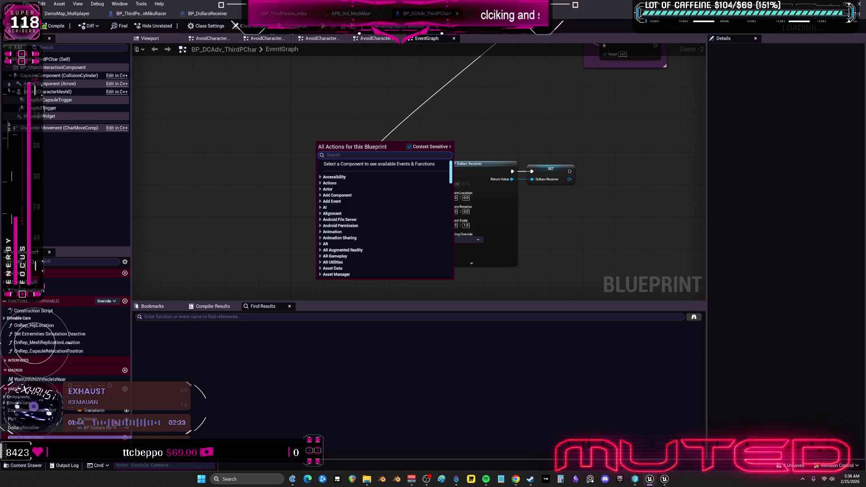
{"action": "left_click", "coordinate": [125, 389]}
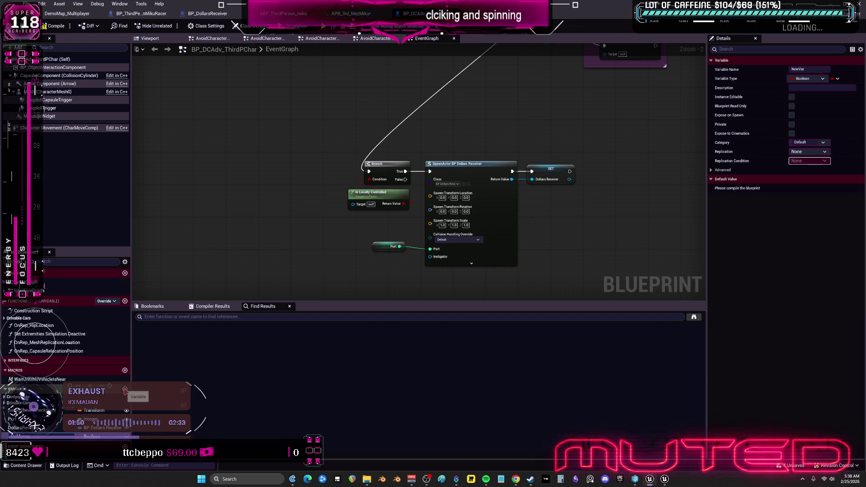
{"action": "left_click_drag", "start_coordinate": [297, 195], "coordinate": [373, 131]}
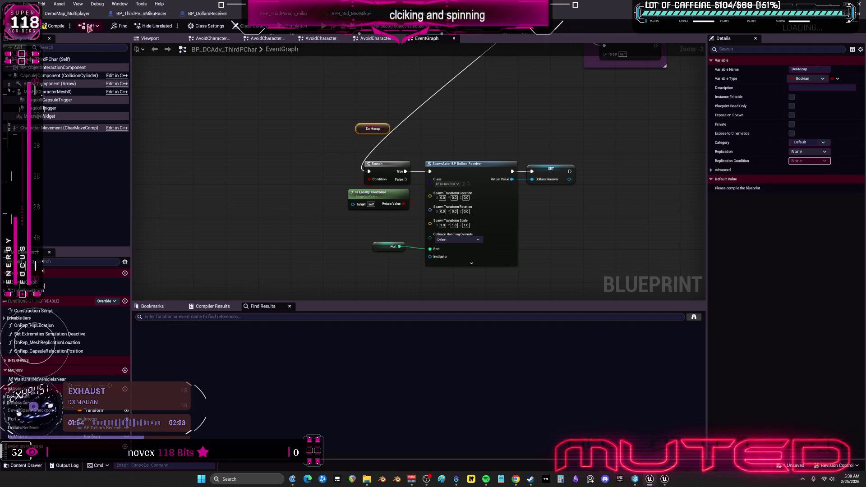
{"action": "key", "text": "F7"}
{"action": "left_click_drag", "start_coordinate": [409, 95], "coordinate": [333, 131]}
{"action": "left_click", "coordinate": [792, 189]}
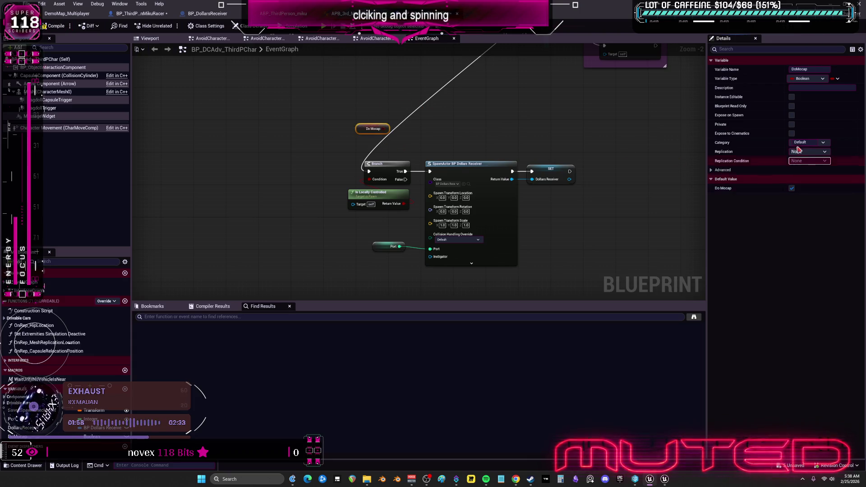
{"action": "left_click", "coordinate": [792, 97]}
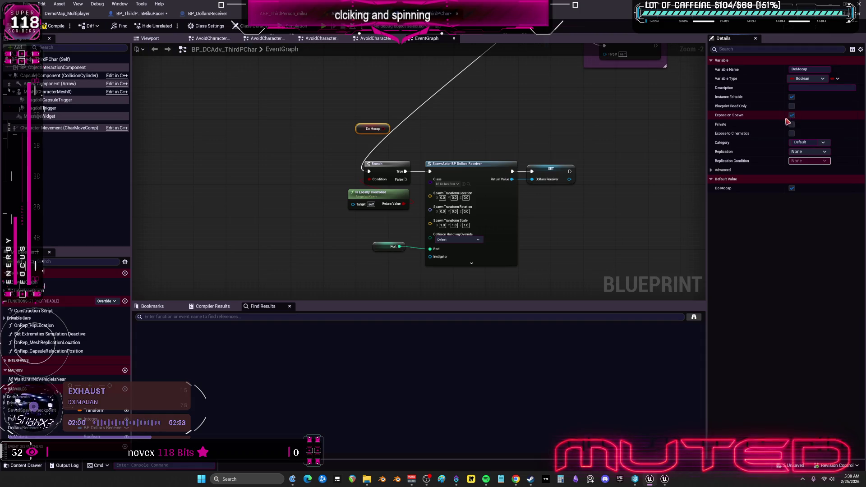
{"action": "left_click", "coordinate": [414, 156]}
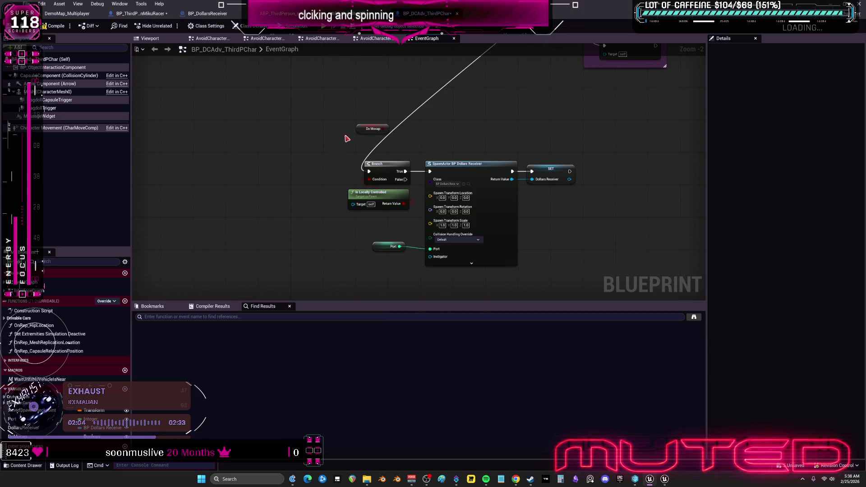
Step: Join Do Mocap and Is Locally Controlled with an AND Boolean node, then comment the spawn nodes
{"action": "left_click_drag", "start_coordinate": [387, 131], "coordinate": [400, 142]}
{"action": "type", "text": "and"}
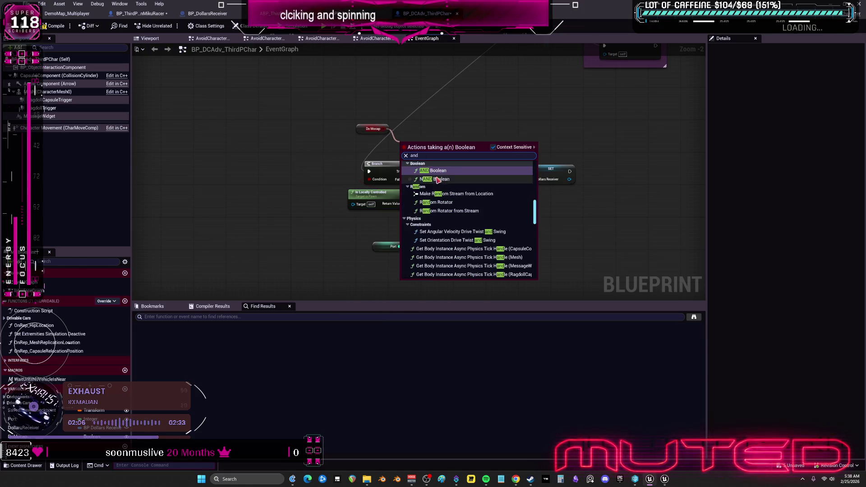
{"action": "key", "text": "Return"}
{"action": "left_click_drag", "start_coordinate": [397, 193], "coordinate": [311, 160]}
{"action": "left_click_drag", "start_coordinate": [393, 162], "coordinate": [299, 216]}
{"action": "mouse_move", "coordinate": [373, 129]}
{"action": "left_mouse_down"}
{"action": "mouse_move", "coordinate": [319, 189]}
{"action": "mouse_move", "coordinate": [279, 194]}
{"action": "mouse_move", "coordinate": [289, 230]}
{"action": "mouse_move", "coordinate": [308, 224]}
{"action": "left_mouse_up"}
{"action": "mouse_move", "coordinate": [270, 195]}
{"action": "left_mouse_down"}
{"action": "mouse_move", "coordinate": [320, 187]}
{"action": "mouse_move", "coordinate": [350, 240]}
{"action": "mouse_move", "coordinate": [343, 201]}
{"action": "left_mouse_up"}
{"action": "left_click_drag", "start_coordinate": [254, 133], "coordinate": [609, 262]}
{"action": "key", "text": "c"}
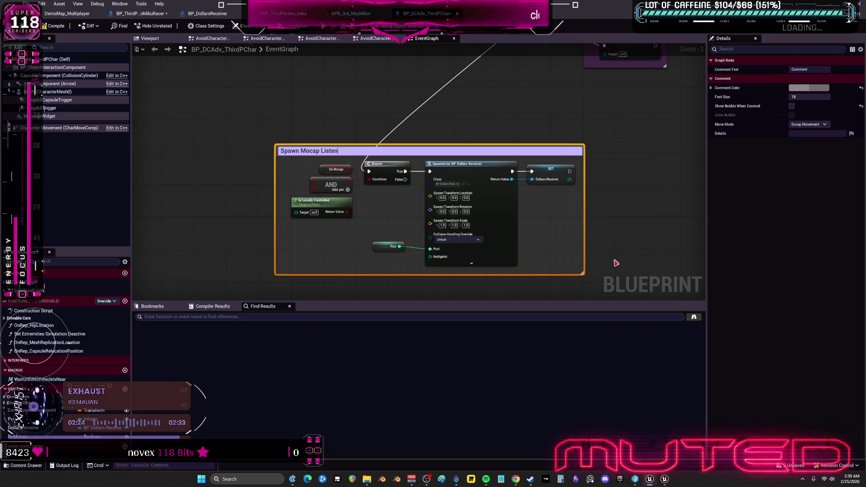
Step: Title the comment Spawn Mocap Listener, compile, and save with the blueprint checked out
{"action": "left_click", "coordinate": [624, 212]}
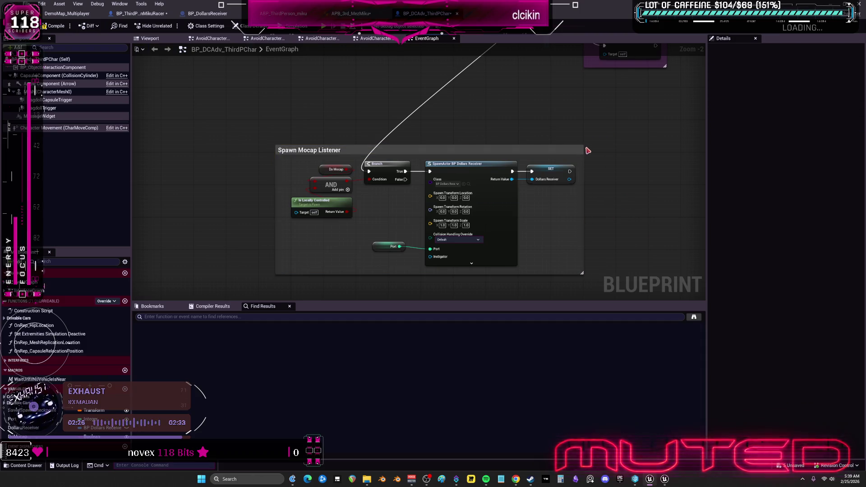
{"action": "left_click", "coordinate": [57, 26]}
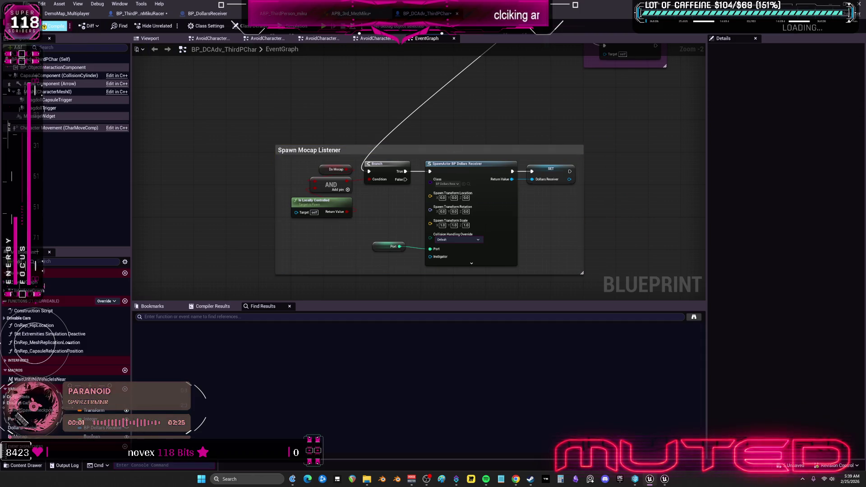
{"action": "key", "text": "ctrl+s"}
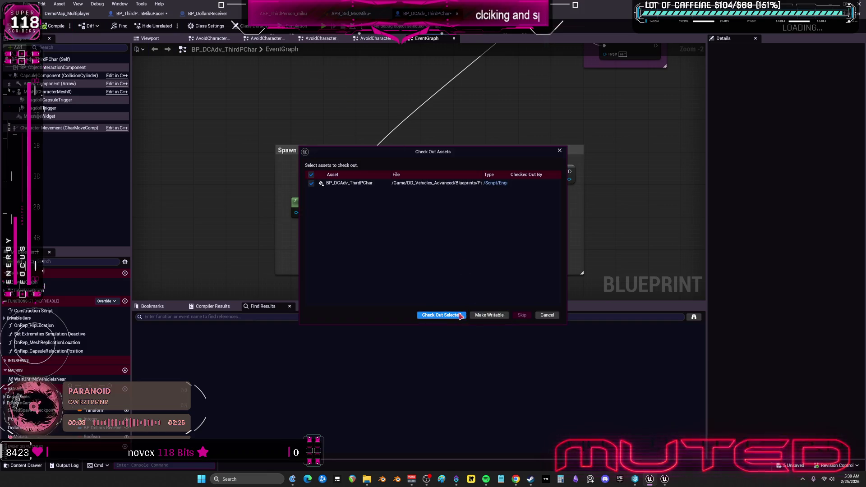
{"action": "left_click", "coordinate": [462, 315]}
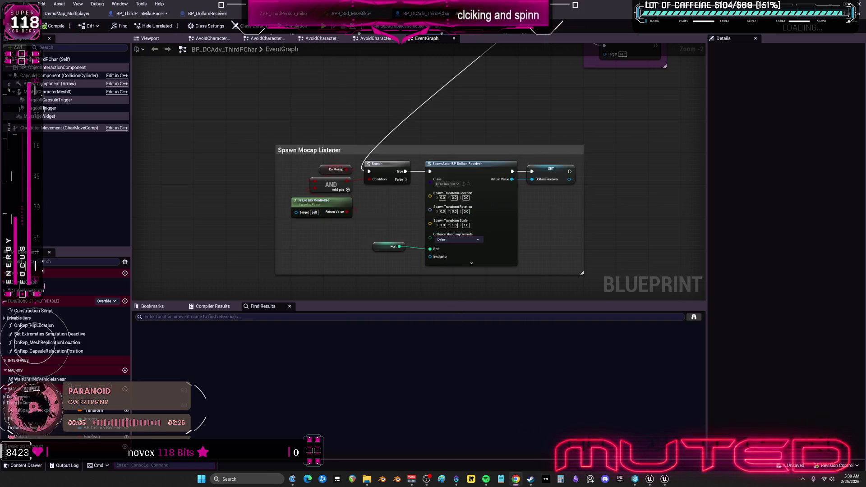
Step: Change the Spawn Mocap Listener comment's colour to magenta
{"action": "scroll", "coordinate": [557, 176], "scroll_direction": "down", "scroll_amount": 1}
{"action": "left_click_drag", "start_coordinate": [569, 172], "coordinate": [503, 177]}
{"action": "left_click", "coordinate": [454, 158]}
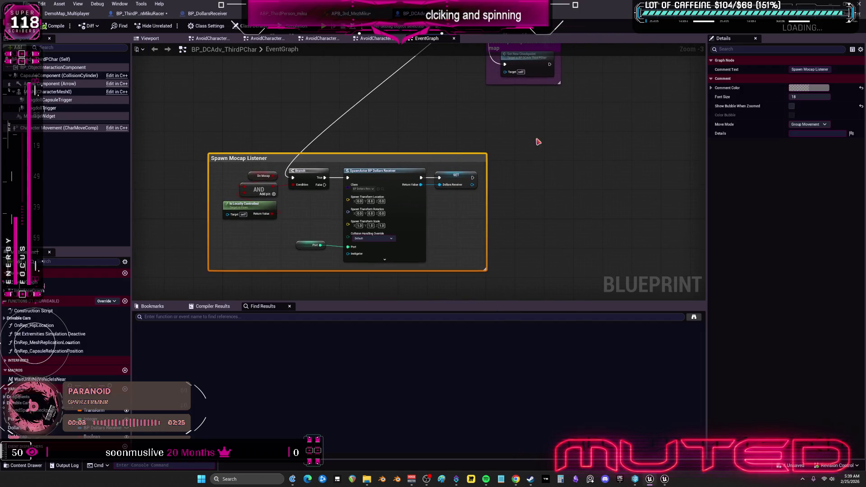
{"action": "left_click", "coordinate": [807, 88]}
{"action": "left_click", "coordinate": [726, 112]}
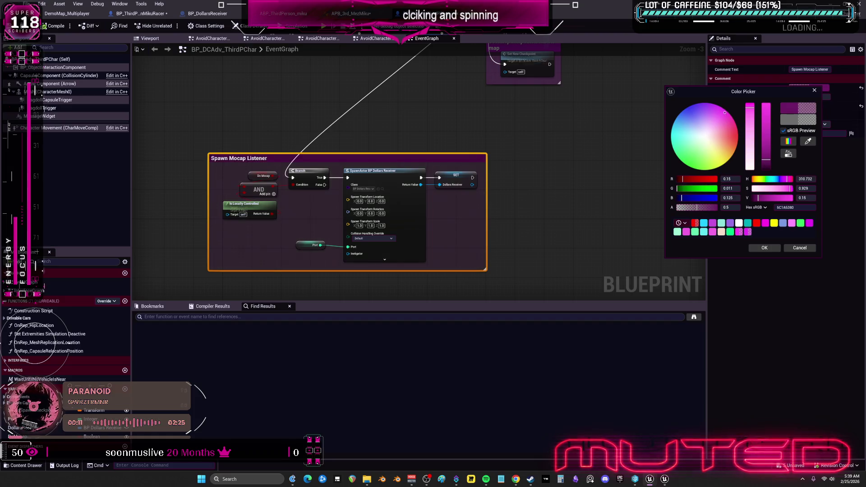
{"action": "left_click", "coordinate": [766, 119]}
{"action": "left_click", "coordinate": [765, 248]}
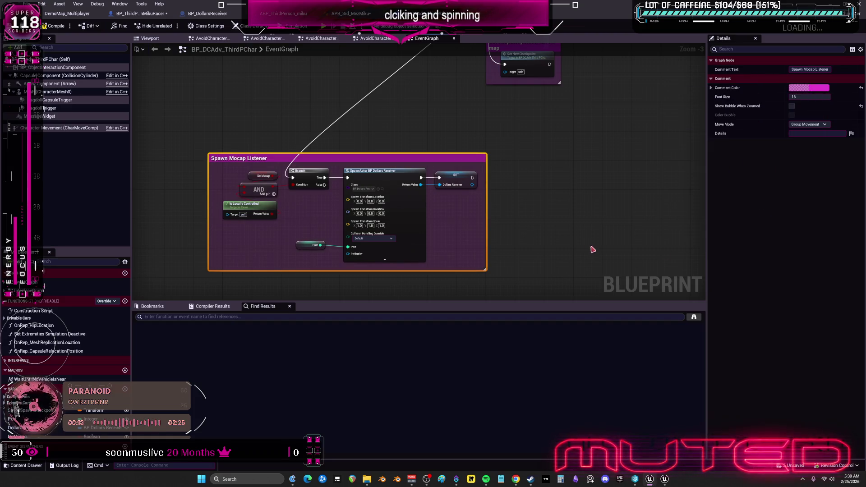
{"action": "left_click", "coordinate": [566, 257]}
Step: Select the comment together with all its nodes and re-centre the graph view
{"action": "scroll", "coordinate": [566, 257], "scroll_direction": "down", "scroll_amount": 1}
{"action": "left_click_drag", "start_coordinate": [565, 279], "coordinate": [277, 178]}
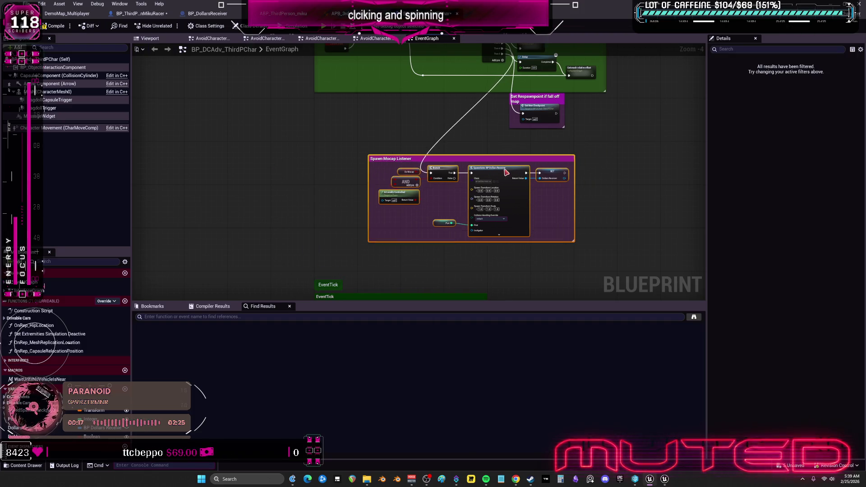
{"action": "scroll", "coordinate": [541, 138], "scroll_direction": "up", "scroll_amount": 3}
{"action": "mouse_move", "coordinate": [541, 138]}
{"action": "left_mouse_down"}
{"action": "mouse_move", "coordinate": [532, 197]}
{"action": "mouse_move", "coordinate": [551, 197]}
{"action": "mouse_move", "coordinate": [551, 178]}
{"action": "mouse_move", "coordinate": [494, 194]}
{"action": "mouse_move", "coordinate": [513, 199]}
{"action": "mouse_move", "coordinate": [529, 184]}
{"action": "mouse_move", "coordinate": [493, 179]}
{"action": "mouse_move", "coordinate": [520, 190]}
{"action": "mouse_move", "coordinate": [480, 195]}
{"action": "mouse_move", "coordinate": [563, 169]}
{"action": "mouse_move", "coordinate": [630, 162]}
{"action": "mouse_move", "coordinate": [693, 176]}
{"action": "mouse_move", "coordinate": [628, 192]}
{"action": "mouse_move", "coordinate": [397, 180]}
{"action": "mouse_move", "coordinate": [455, 141]}
{"action": "mouse_move", "coordinate": [458, 155]}
{"action": "mouse_move", "coordinate": [533, 181]}
{"action": "mouse_move", "coordinate": [438, 180]}
{"action": "mouse_move", "coordinate": [526, 172]}
{"action": "mouse_move", "coordinate": [488, 162]}
{"action": "mouse_move", "coordinate": [463, 167]}
{"action": "mouse_move", "coordinate": [571, 164]}
{"action": "mouse_move", "coordinate": [479, 156]}
{"action": "mouse_move", "coordinate": [547, 149]}
{"action": "mouse_move", "coordinate": [625, 114]}
{"action": "mouse_move", "coordinate": [618, 46]}
{"action": "mouse_move", "coordinate": [464, 167]}
{"action": "mouse_move", "coordinate": [557, 152]}
{"action": "left_mouse_up"}
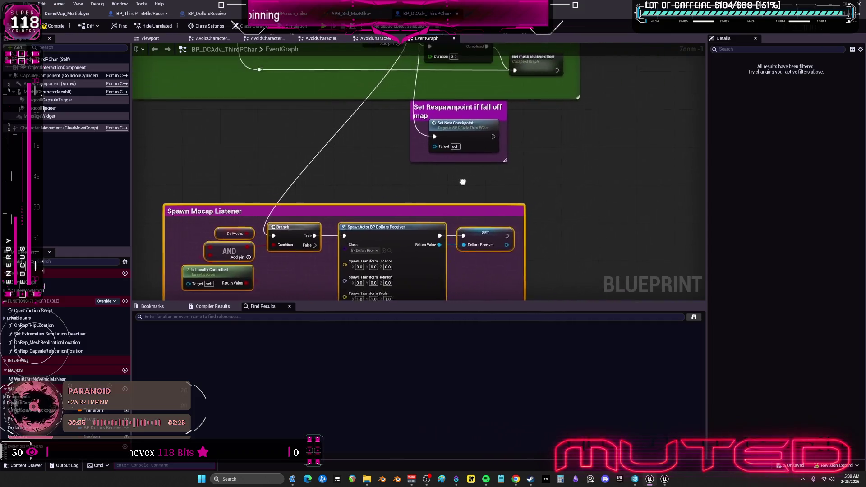
Step: Look over the Spawn Mocap Listener logic, then switch to the ABP_ThirdPerson_miku animation blueprint
{"action": "mouse_move", "coordinate": [461, 167]}
{"action": "left_mouse_down"}
{"action": "mouse_move", "coordinate": [492, 153]}
{"action": "mouse_move", "coordinate": [440, 177]}
{"action": "left_mouse_up"}
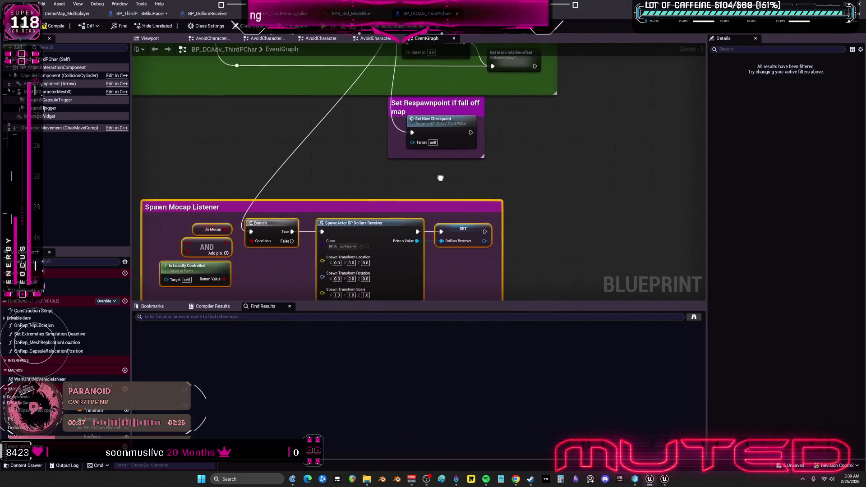
{"action": "mouse_move", "coordinate": [557, 124]}
{"action": "left_mouse_down"}
{"action": "mouse_move", "coordinate": [595, 109]}
{"action": "mouse_move", "coordinate": [643, 118]}
{"action": "mouse_move", "coordinate": [445, 122]}
{"action": "mouse_move", "coordinate": [448, 114]}
{"action": "mouse_move", "coordinate": [494, 116]}
{"action": "mouse_move", "coordinate": [579, 184]}
{"action": "mouse_move", "coordinate": [583, 200]}
{"action": "mouse_move", "coordinate": [575, 185]}
{"action": "mouse_move", "coordinate": [457, 149]}
{"action": "mouse_move", "coordinate": [462, 161]}
{"action": "mouse_move", "coordinate": [512, 153]}
{"action": "mouse_move", "coordinate": [501, 83]}
{"action": "mouse_move", "coordinate": [584, 45]}
{"action": "mouse_move", "coordinate": [495, 19]}
{"action": "mouse_move", "coordinate": [442, 139]}
{"action": "mouse_move", "coordinate": [457, 201]}
{"action": "mouse_move", "coordinate": [640, 194]}
{"action": "mouse_move", "coordinate": [648, 220]}
{"action": "mouse_move", "coordinate": [508, 182]}
{"action": "mouse_move", "coordinate": [429, 145]}
{"action": "mouse_move", "coordinate": [530, 120]}
{"action": "mouse_move", "coordinate": [499, 33]}
{"action": "mouse_move", "coordinate": [602, 99]}
{"action": "mouse_move", "coordinate": [601, 120]}
{"action": "mouse_move", "coordinate": [469, 146]}
{"action": "mouse_move", "coordinate": [416, 186]}
{"action": "mouse_move", "coordinate": [455, 153]}
{"action": "mouse_move", "coordinate": [551, 155]}
{"action": "mouse_move", "coordinate": [586, 185]}
{"action": "mouse_move", "coordinate": [591, 172]}
{"action": "mouse_move", "coordinate": [518, 154]}
{"action": "mouse_move", "coordinate": [574, 122]}
{"action": "mouse_move", "coordinate": [503, 124]}
{"action": "mouse_move", "coordinate": [550, 110]}
{"action": "mouse_move", "coordinate": [450, 160]}
{"action": "mouse_move", "coordinate": [442, 147]}
{"action": "mouse_move", "coordinate": [469, 135]}
{"action": "mouse_move", "coordinate": [582, 149]}
{"action": "mouse_move", "coordinate": [605, 177]}
{"action": "mouse_move", "coordinate": [590, 154]}
{"action": "mouse_move", "coordinate": [520, 158]}
{"action": "left_mouse_up"}
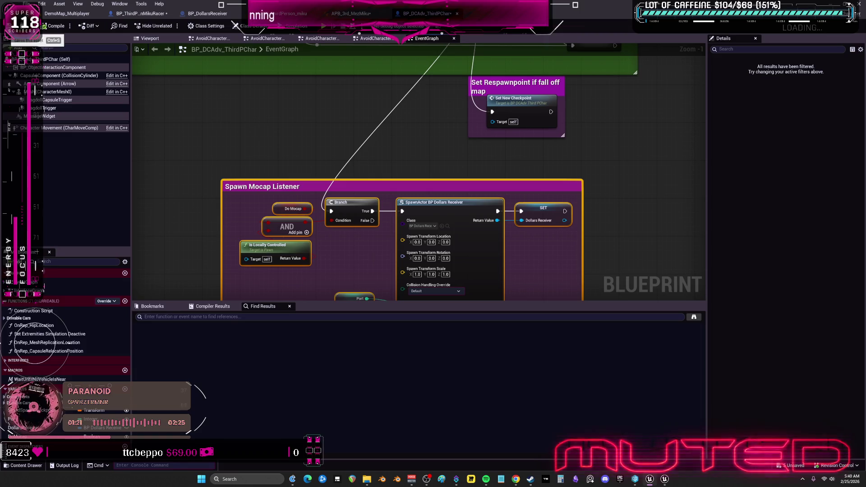
{"action": "left_click", "coordinate": [302, 15]}
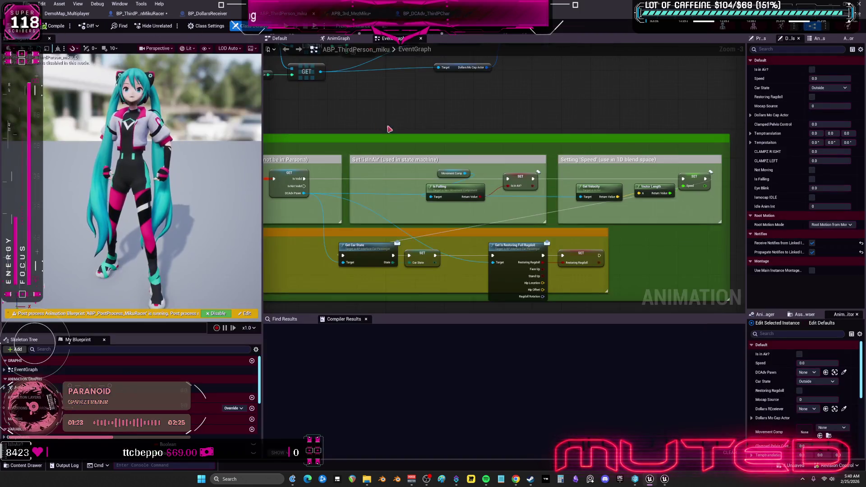
Step: Navigate the animation event graph to the BeginPlay nodes above Event Tick
{"action": "mouse_move", "coordinate": [549, 188]}
{"action": "left_mouse_down"}
{"action": "mouse_move", "coordinate": [522, 144]}
{"action": "mouse_move", "coordinate": [619, 163]}
{"action": "mouse_move", "coordinate": [638, 156]}
{"action": "left_mouse_up"}
{"action": "scroll", "coordinate": [538, 147], "scroll_direction": "down", "scroll_amount": 1}
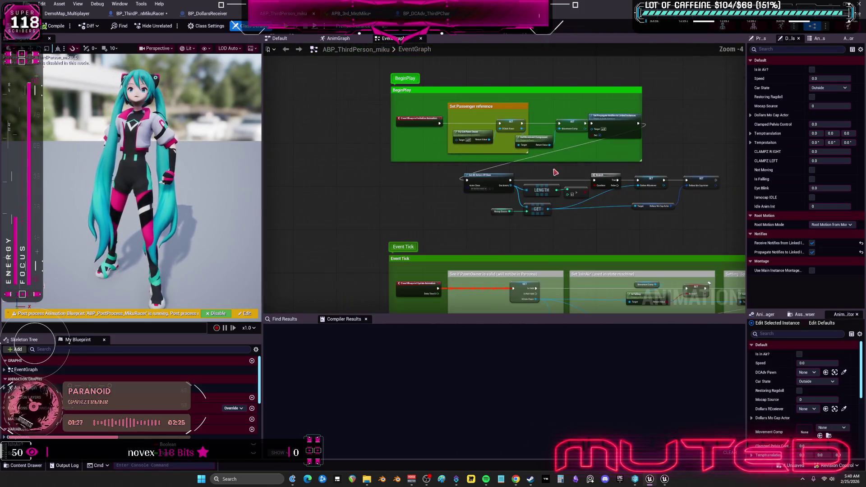
{"action": "scroll", "coordinate": [535, 157], "scroll_direction": "up", "scroll_amount": 1}
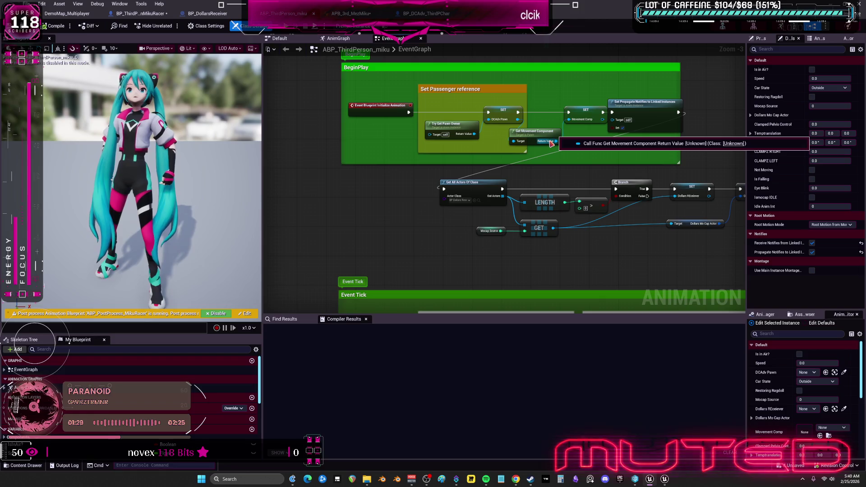
{"action": "scroll", "coordinate": [600, 184], "scroll_direction": "down", "scroll_amount": 5}
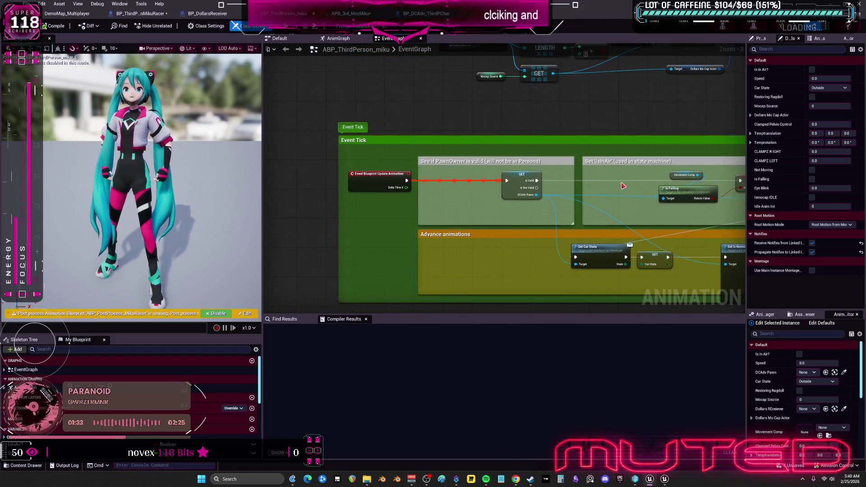
{"action": "mouse_move", "coordinate": [633, 149]}
{"action": "left_mouse_down"}
{"action": "mouse_move", "coordinate": [591, 172]}
{"action": "mouse_move", "coordinate": [607, 170]}
{"action": "left_mouse_up"}
{"action": "scroll", "coordinate": [434, 146], "scroll_direction": "up", "scroll_amount": 1}
{"action": "left_click_drag", "start_coordinate": [536, 58], "coordinate": [542, 134]}
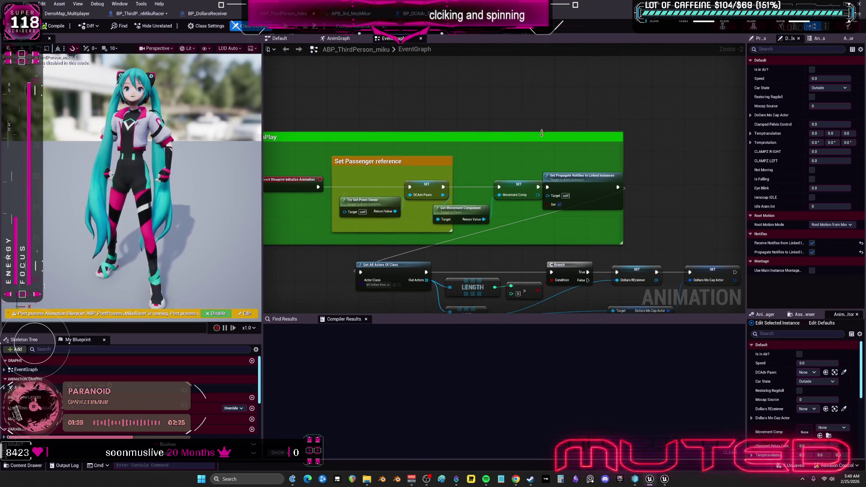
{"action": "left_click_drag", "start_coordinate": [649, 203], "coordinate": [561, 198]}
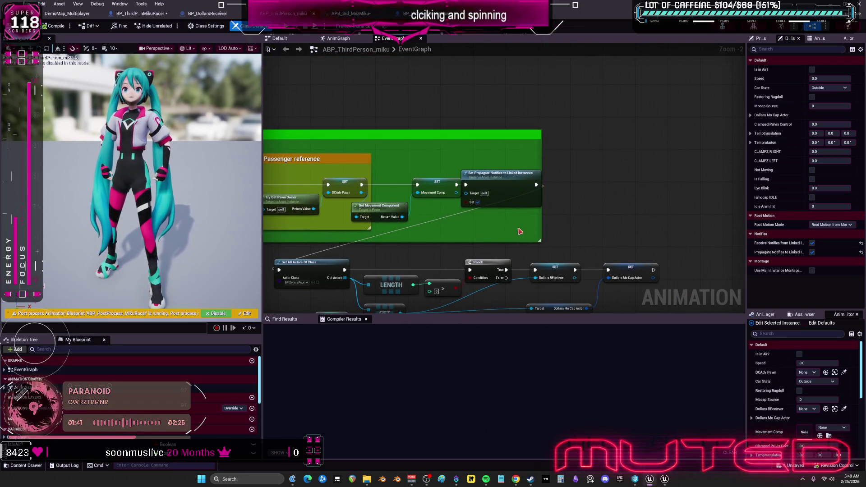
Step: Search 'get dollars' from the DCAdv Pawn output, cancel without adding, and return to BP_DCAdv_ThirdPChar
{"action": "mouse_move", "coordinate": [361, 192]}
{"action": "left_mouse_down"}
{"action": "mouse_move", "coordinate": [406, 198]}
{"action": "mouse_move", "coordinate": [473, 136]}
{"action": "left_mouse_up"}
{"action": "type", "text": "get dollars"}
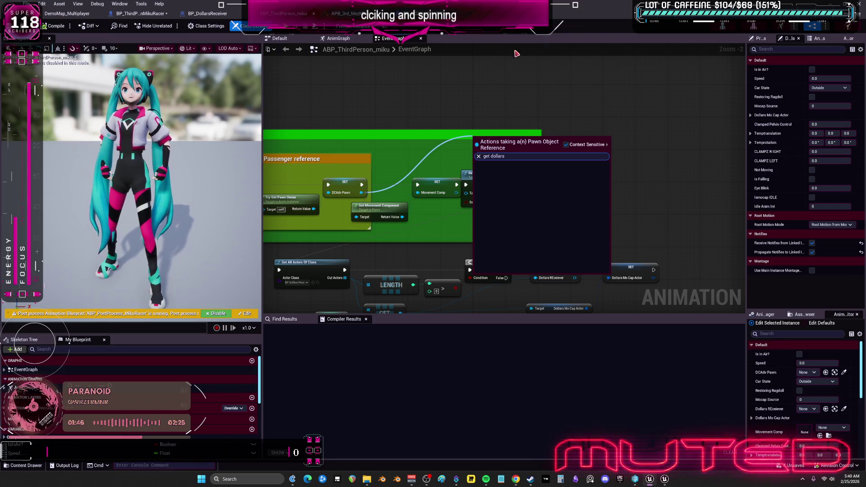
{"action": "left_click", "coordinate": [436, 103]}
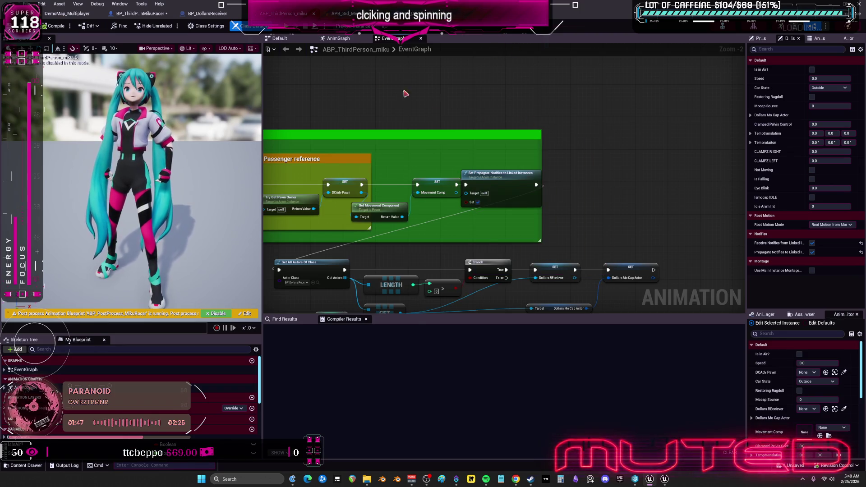
{"action": "left_click", "coordinate": [446, 13]}
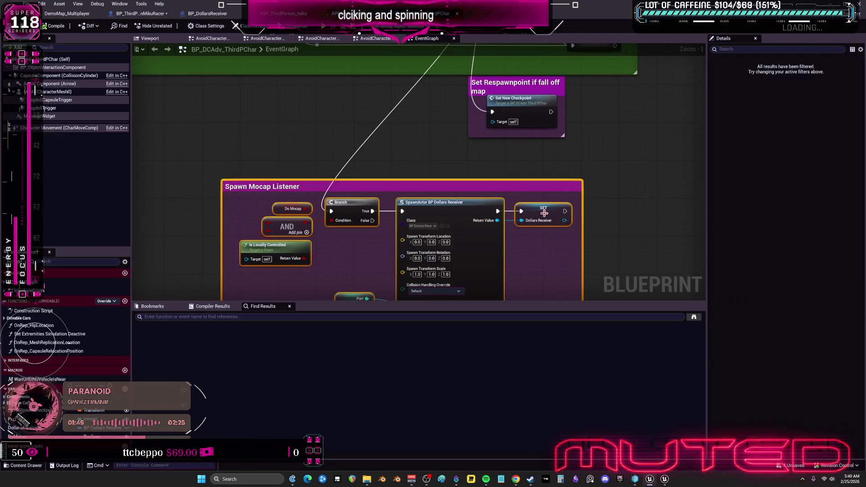
Step: Inspect the SET DollarsReceiver node and its output actions, then switch to the BP_DollarsReceiver graph
{"action": "left_click", "coordinate": [544, 213]}
{"action": "left_click_drag", "start_coordinate": [601, 165], "coordinate": [579, 124]}
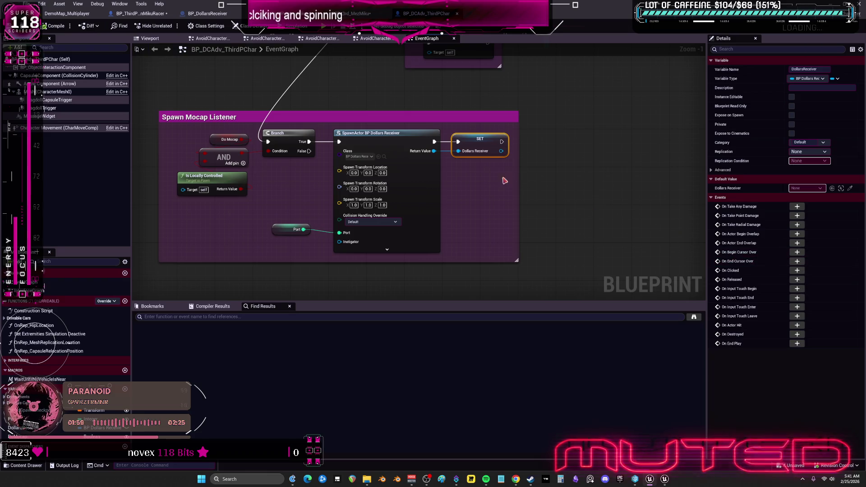
{"action": "mouse_move", "coordinate": [506, 172]}
{"action": "left_mouse_down"}
{"action": "mouse_move", "coordinate": [446, 188]}
{"action": "mouse_move", "coordinate": [499, 175]}
{"action": "left_mouse_up"}
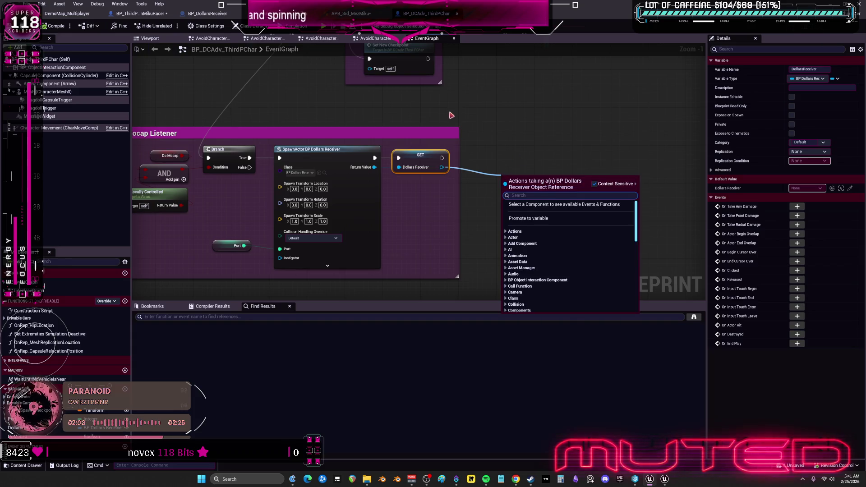
{"action": "left_click", "coordinate": [273, 47]}
{"action": "left_click", "coordinate": [222, 16]}
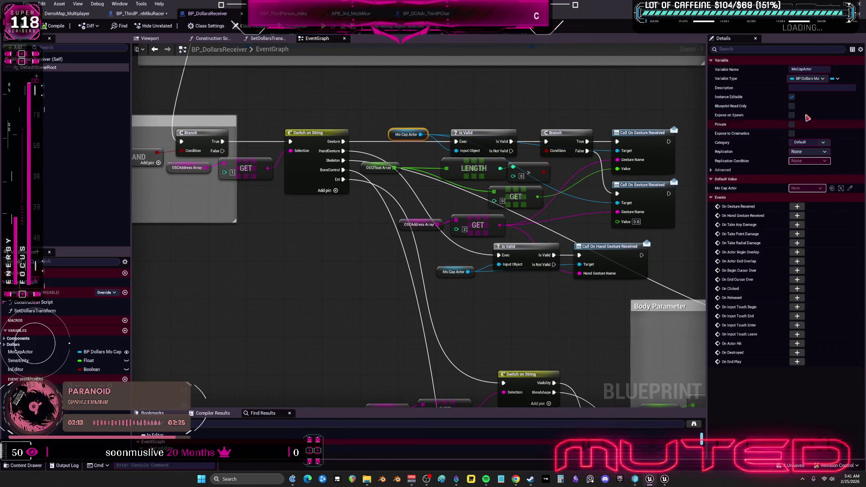
Step: Find all references to DollarsMoCapActor by name from the Dollars Mo Cap Actor node
{"action": "scroll", "coordinate": [415, 138], "scroll_direction": "down", "scroll_amount": 3}
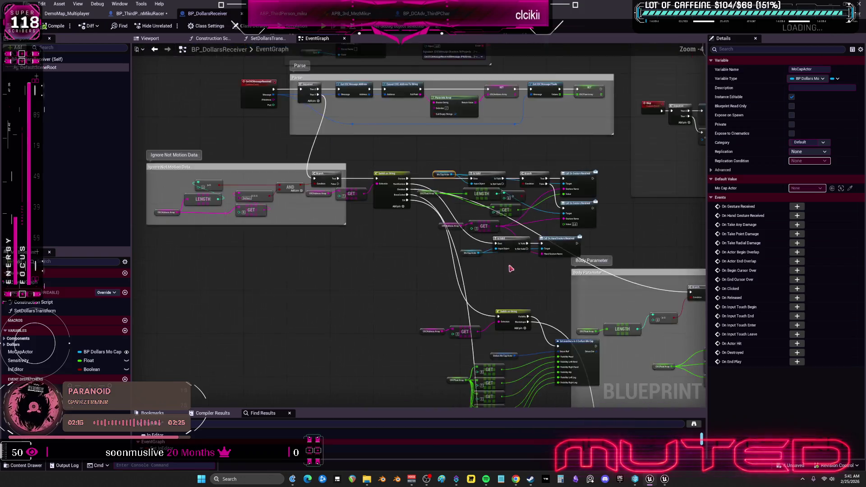
{"action": "scroll", "coordinate": [487, 222], "scroll_direction": "up", "scroll_amount": 2}
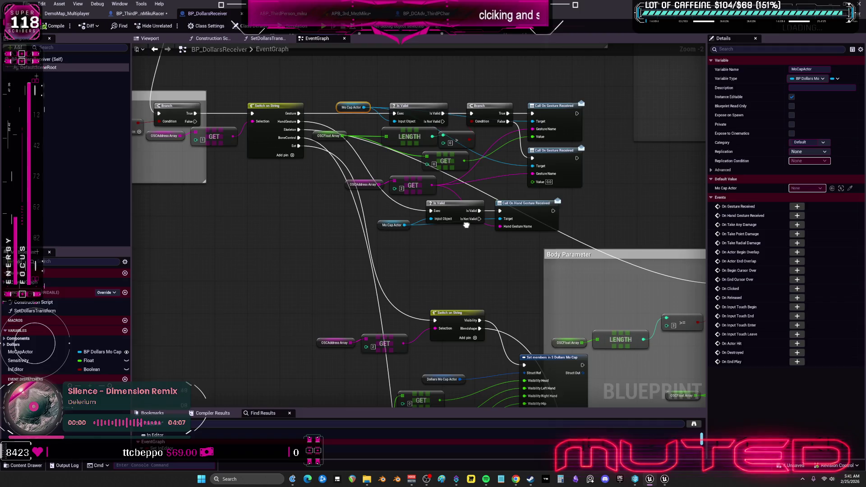
{"action": "left_click_drag", "start_coordinate": [473, 338], "coordinate": [460, 189]}
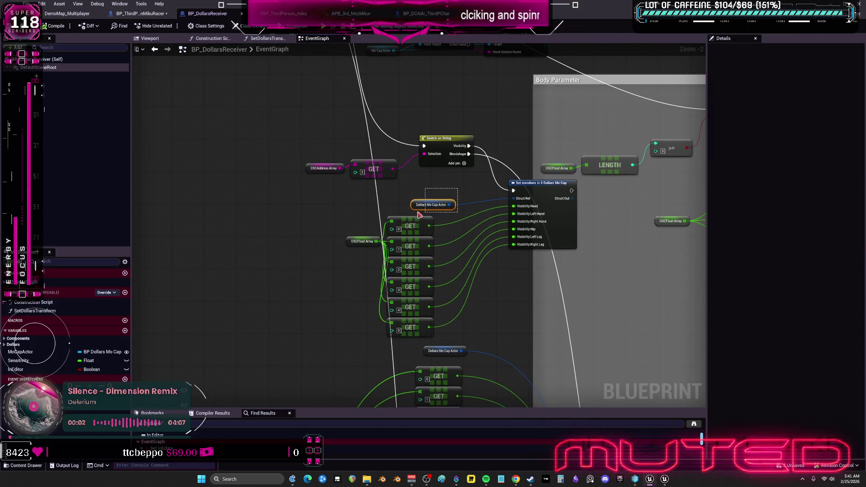
{"action": "left_click", "coordinate": [431, 205]}
{"action": "right_click", "coordinate": [415, 206]}
{"action": "mouse_move", "coordinate": [451, 270]}
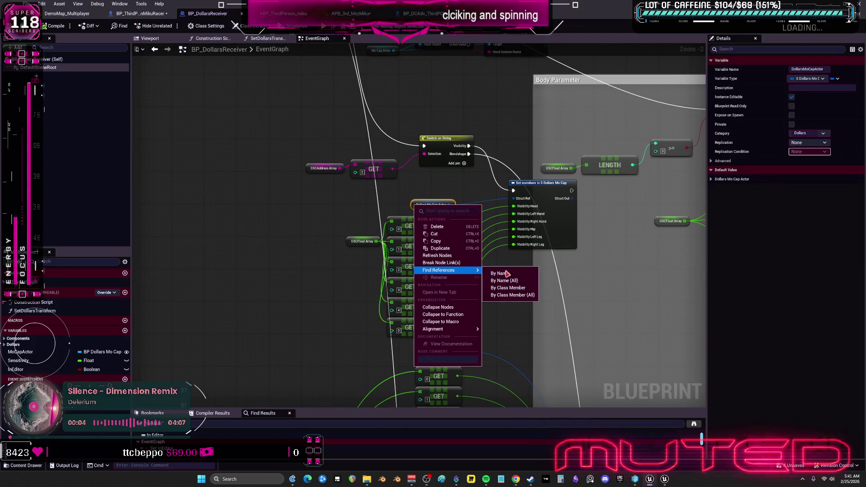
{"action": "left_click", "coordinate": [494, 274]}
Step: Jump to the DollarsMoCapActor reference inside the SetDollarsTransform function
{"action": "scroll", "coordinate": [179, 345], "scroll_direction": "down", "scroll_amount": 5}
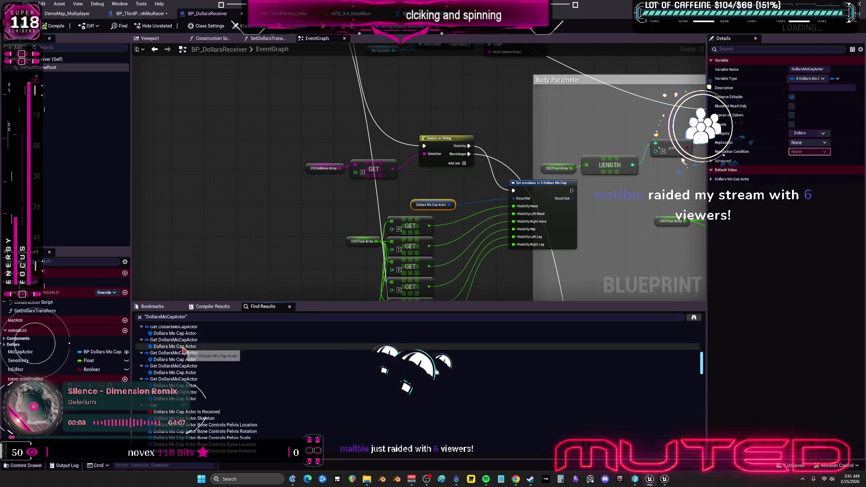
{"action": "scroll", "coordinate": [185, 349], "scroll_direction": "down", "scroll_amount": 10}
{"action": "scroll", "coordinate": [214, 396], "scroll_direction": "down", "scroll_amount": 10}
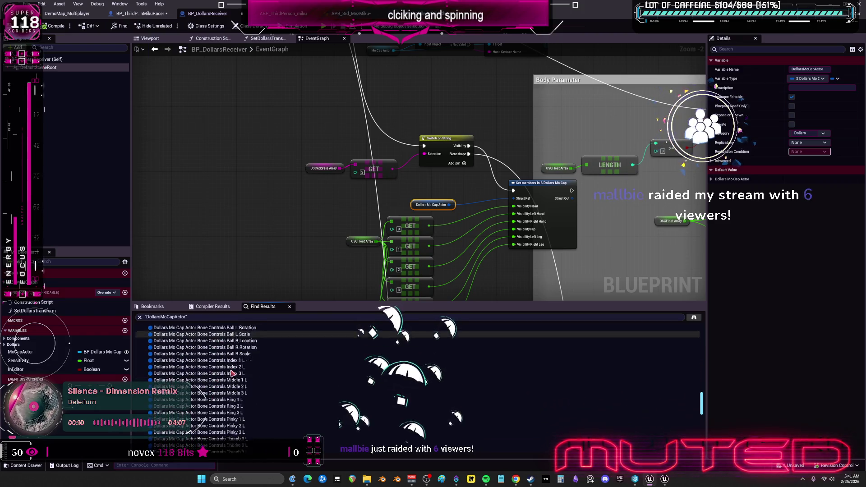
{"action": "left_click", "coordinate": [194, 378]}
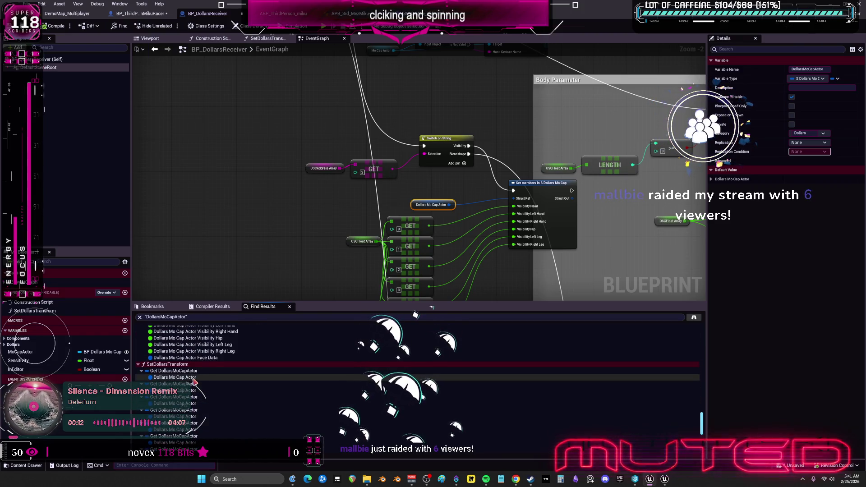
{"action": "double_click", "coordinate": [195, 378]}
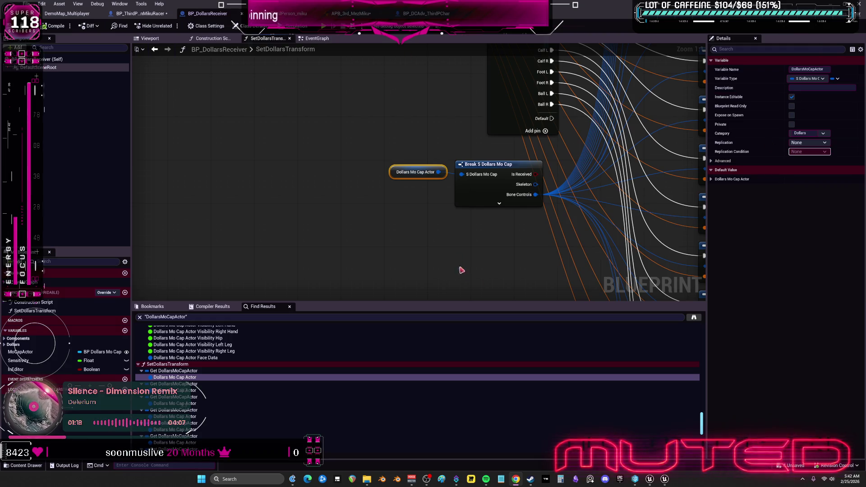
Step: Review the Dollars Mo Cap Actor default values in the EventGraph, then switch to BP_ThirdPersonMikuRacer
{"action": "scroll", "coordinate": [601, 212], "scroll_direction": "down", "scroll_amount": 4}
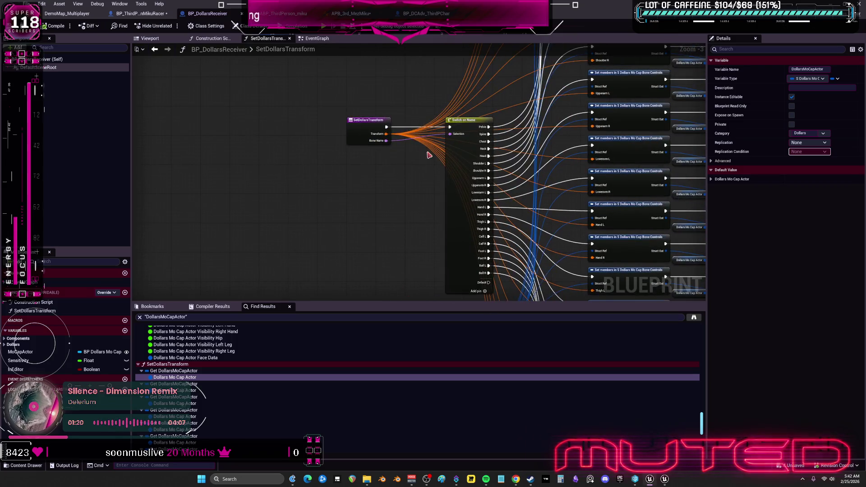
{"action": "left_click", "coordinate": [301, 38]}
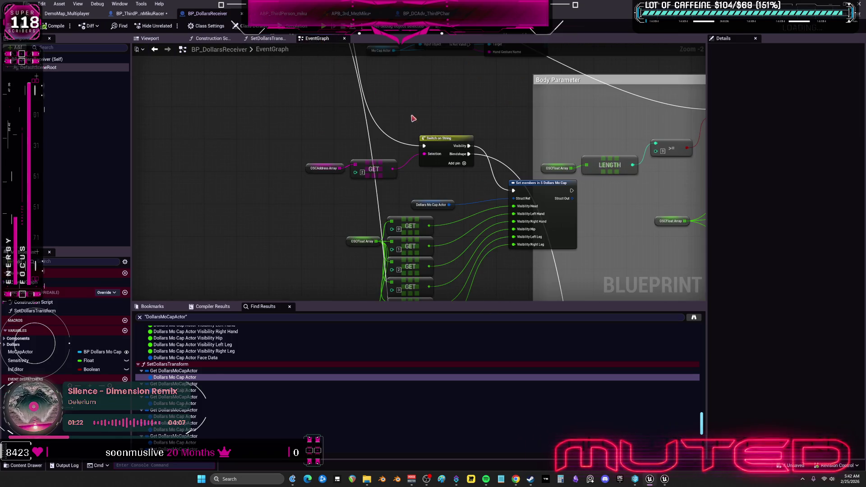
{"action": "scroll", "coordinate": [483, 184], "scroll_direction": "down", "scroll_amount": 3}
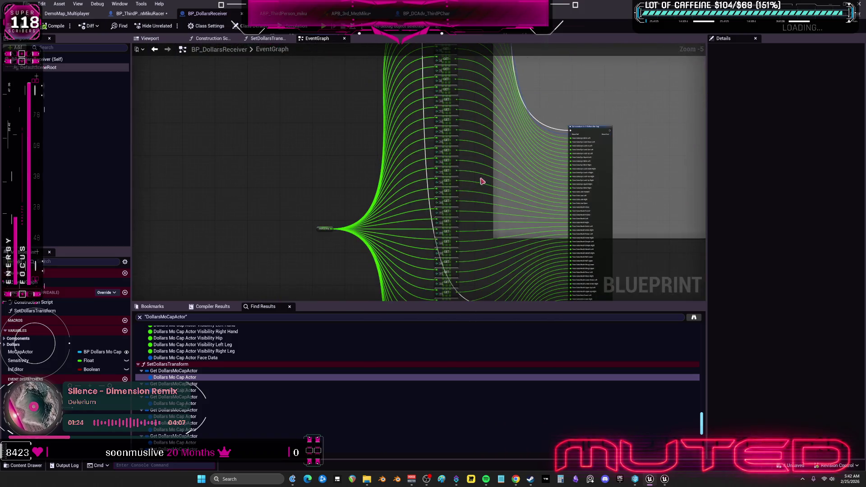
{"action": "scroll", "coordinate": [377, 218], "scroll_direction": "up", "scroll_amount": 5}
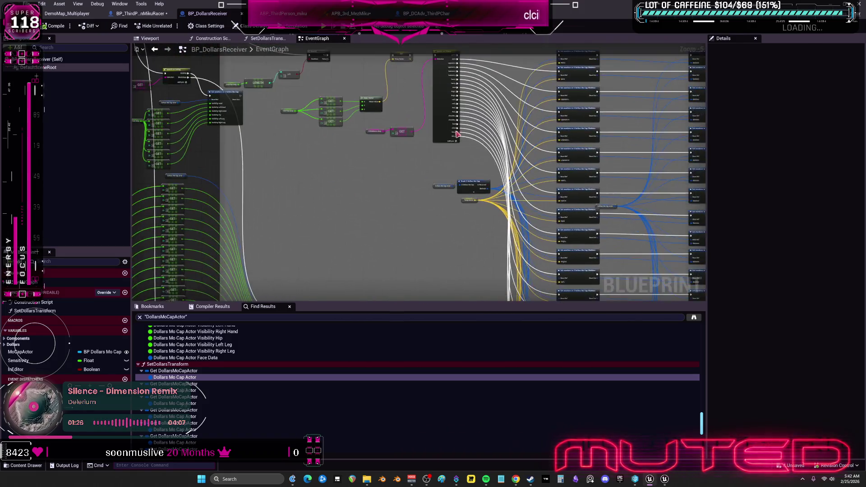
{"action": "left_click", "coordinate": [381, 237]}
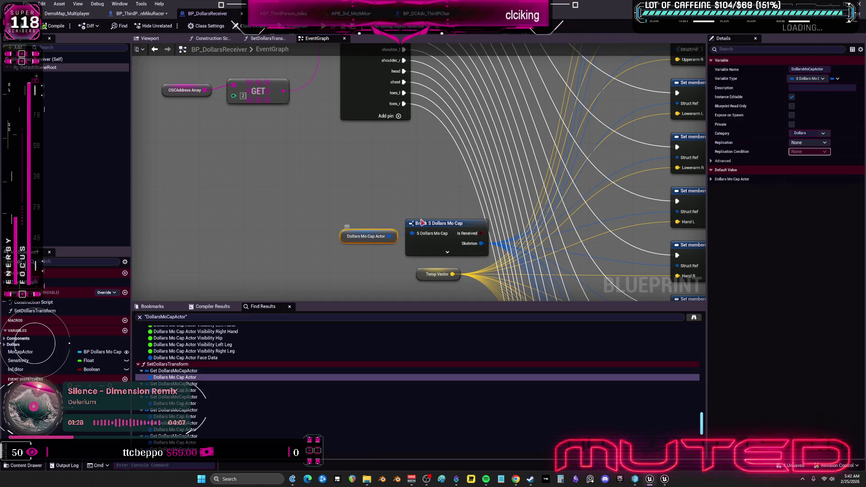
{"action": "left_click", "coordinate": [711, 180]}
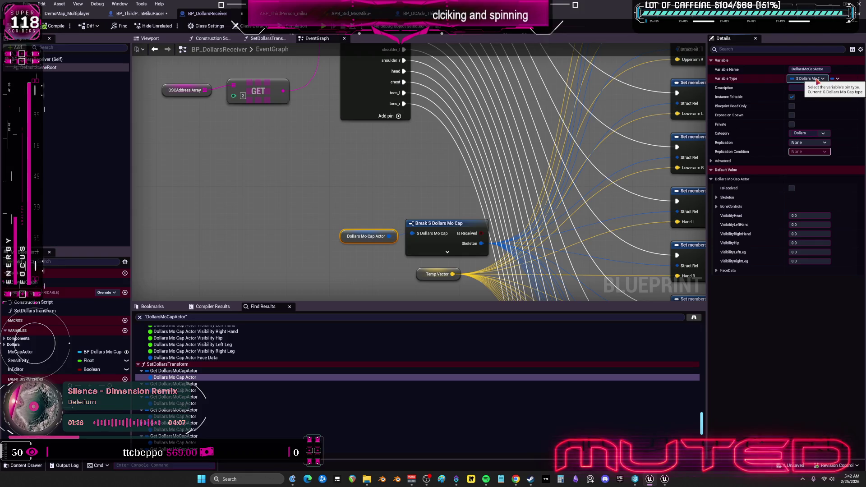
{"action": "left_click", "coordinate": [140, 13]}
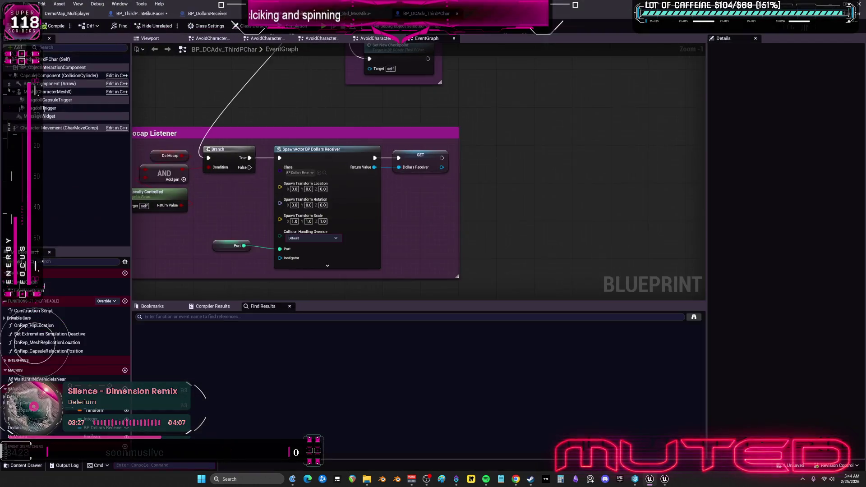
Step: Play DemoMap_Multiplayer with Alt+P, resize the server preview, and show the BP_ThirdPersonCharacter graph
{"action": "left_click", "coordinate": [66, 14]}
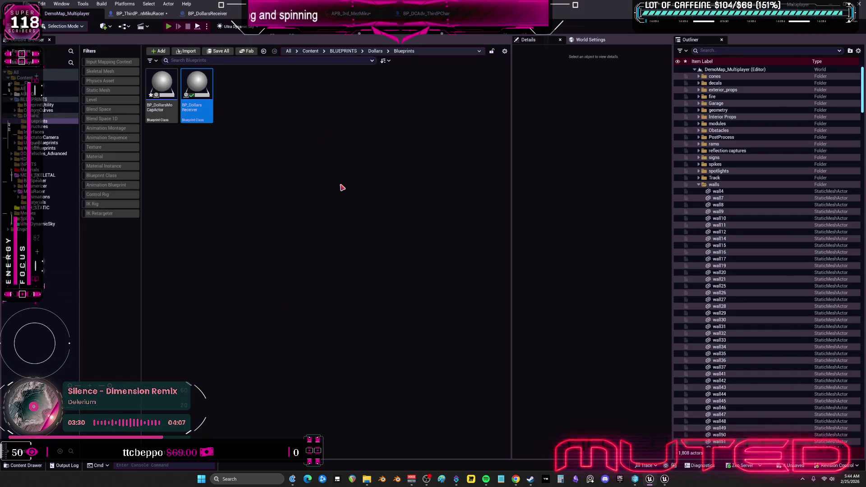
{"action": "key", "text": "alt+p"}
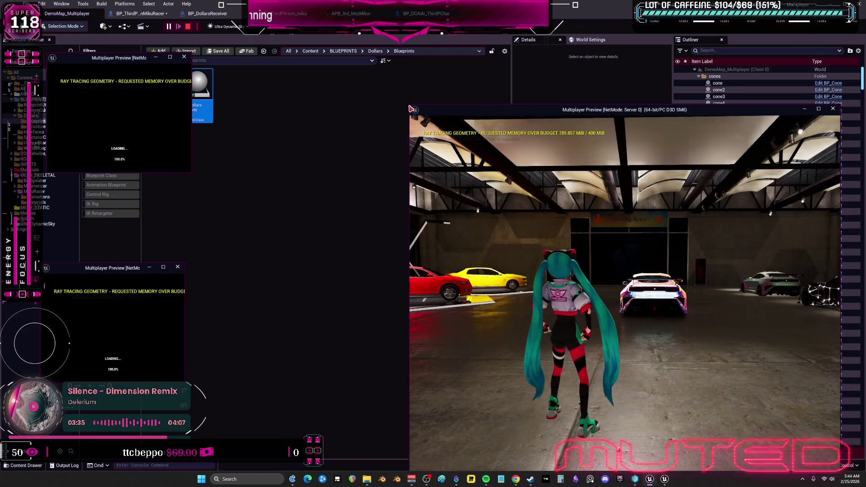
{"action": "left_click_drag", "start_coordinate": [410, 108], "coordinate": [499, 191]}
{"action": "left_click_drag", "start_coordinate": [611, 199], "coordinate": [576, 106]}
{"action": "left_click", "coordinate": [191, 177]}
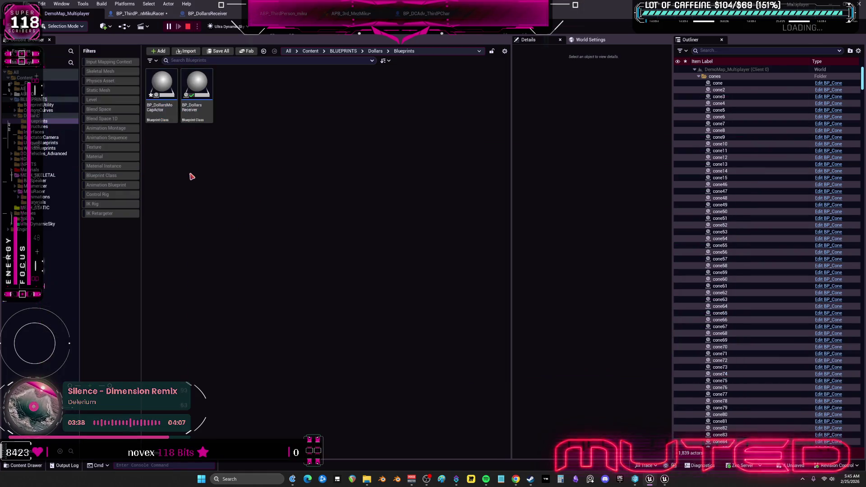
{"action": "left_click", "coordinate": [662, 476]}
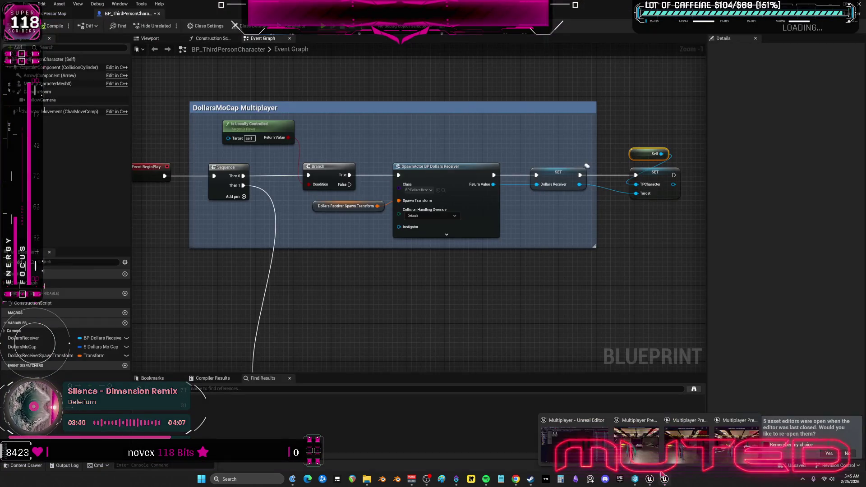
Step: Bring the server preview forward and move the lower client preview up and right
{"action": "left_click", "coordinate": [91, 15]}
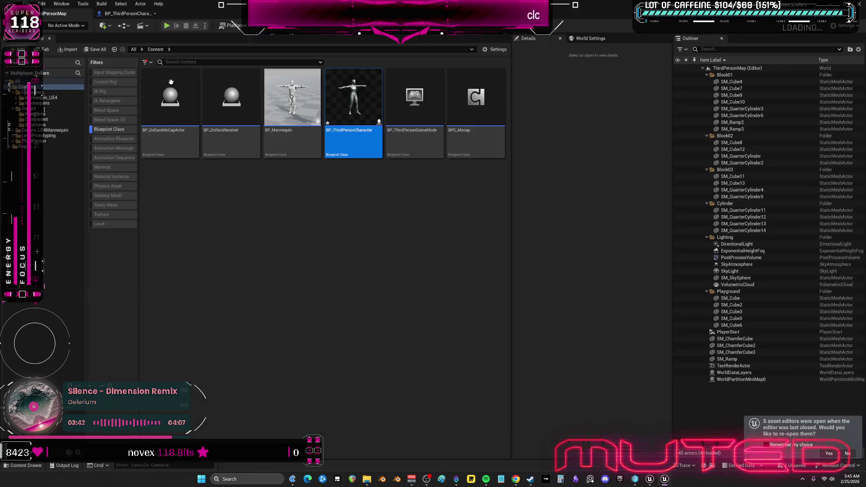
{"action": "left_click", "coordinate": [664, 481]}
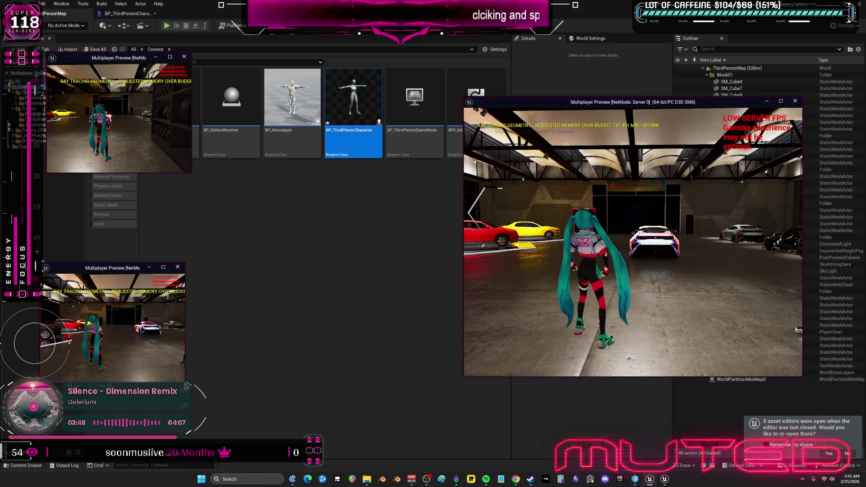
{"action": "mouse_move", "coordinate": [186, 388]}
{"action": "left_mouse_down"}
{"action": "mouse_move", "coordinate": [233, 338]}
{"action": "mouse_move", "coordinate": [230, 349]}
{"action": "mouse_move", "coordinate": [418, 352]}
{"action": "mouse_move", "coordinate": [426, 449]}
{"action": "left_mouse_up"}
{"action": "key", "text": "Escape"}
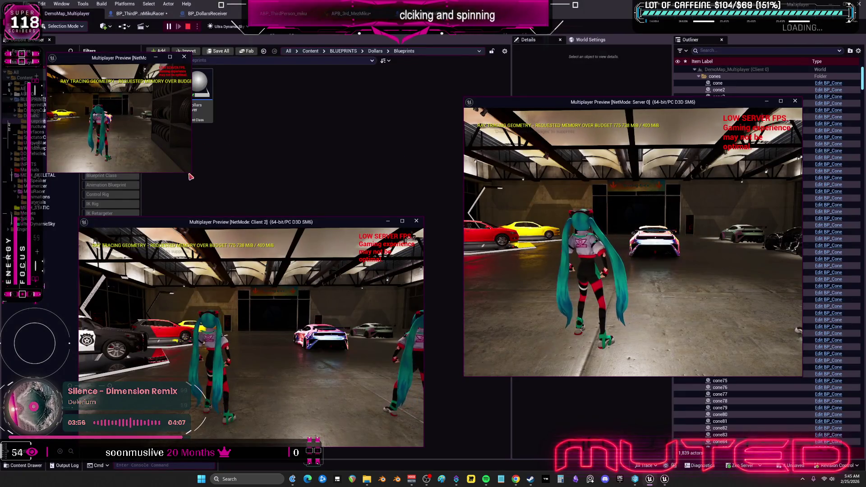
Step: Hide the preview windows, then restore the Client 2 and Server previews
{"action": "key", "text": "Escape"}
{"action": "mouse_move", "coordinate": [664, 479]}
{"action": "left_click", "coordinate": [714, 453]}
{"action": "left_click", "coordinate": [737, 447]}
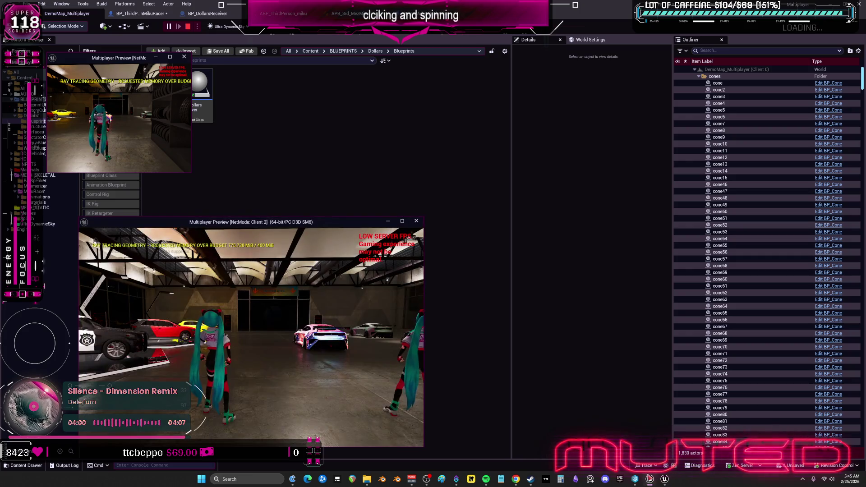
{"action": "left_click", "coordinate": [631, 447]}
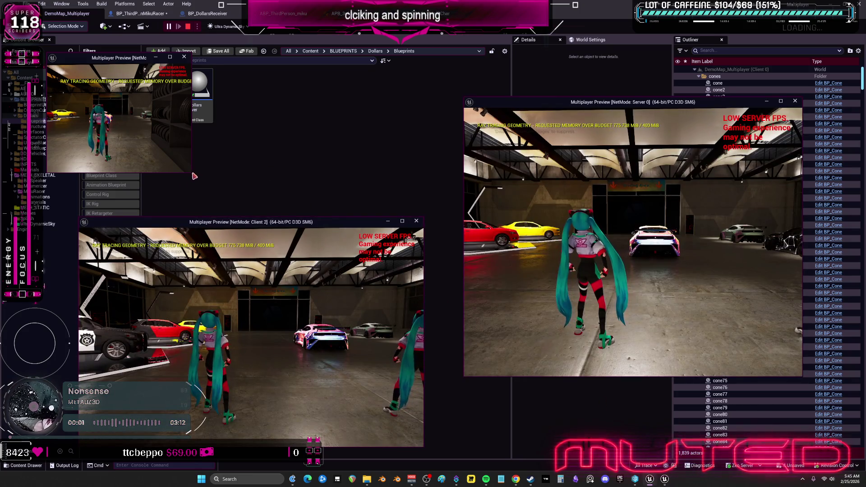
Step: Walk the Client 2 character toward the tire racks and turn it toward the cars
{"action": "left_click", "coordinate": [415, 221]}
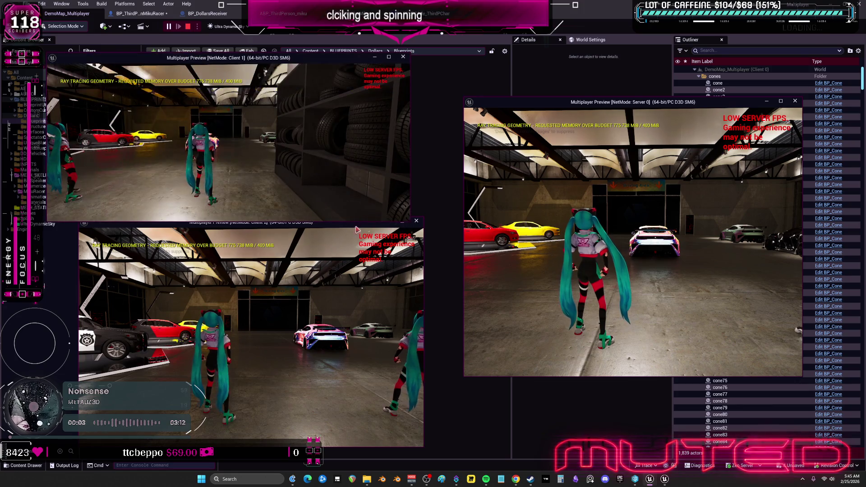
{"action": "key", "text": "w"}
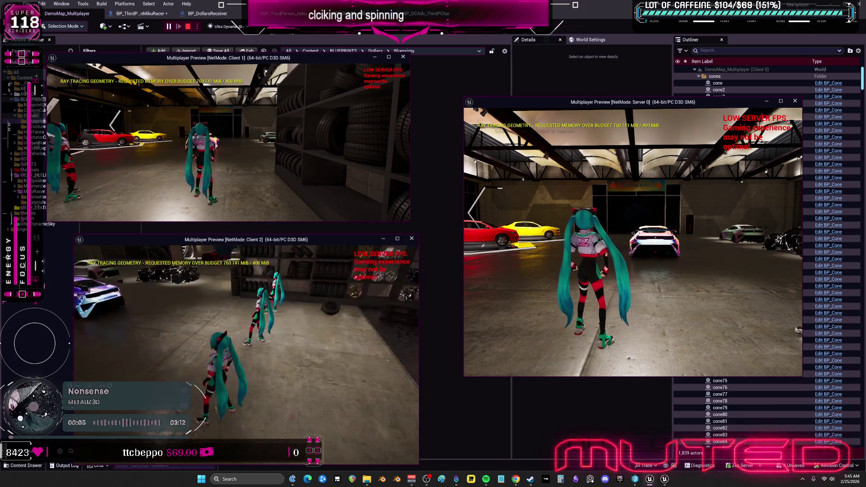
{"action": "key", "text": "w"}
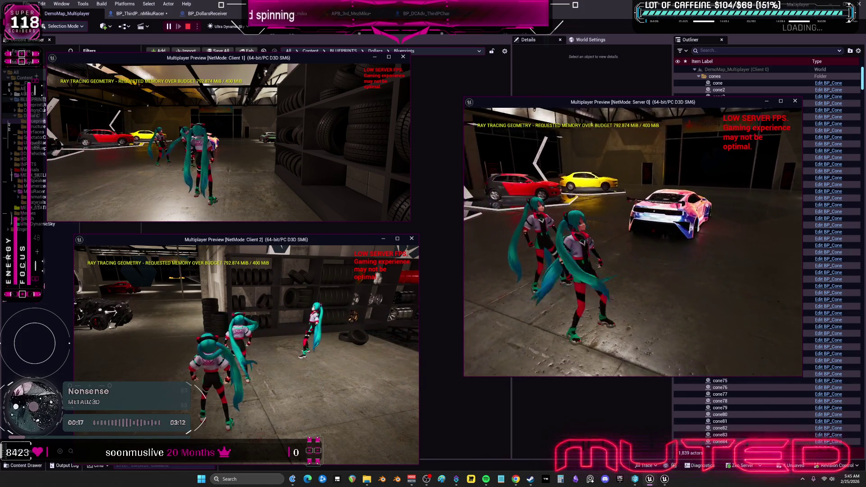
Step: Walk Client 1's Miku up to and past the red character
{"action": "left_click", "coordinate": [267, 200]}
{"action": "key", "text": "w"}
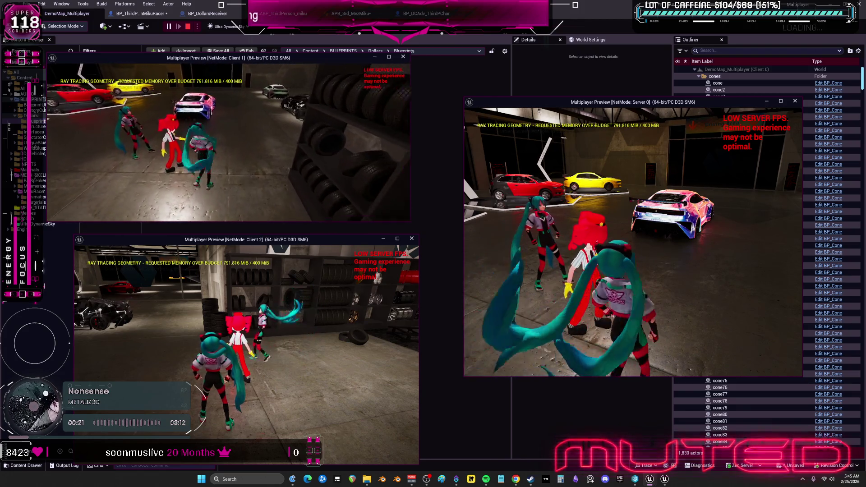
{"action": "key", "text": "w"}
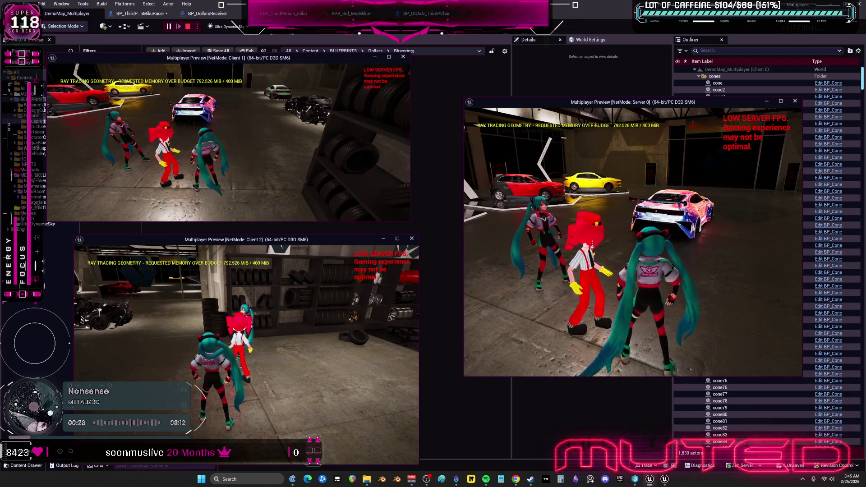
Step: Swap Miku into the blue-and-white dress, spin, and set the Server view to close-up
{"action": "key", "text": "e"}
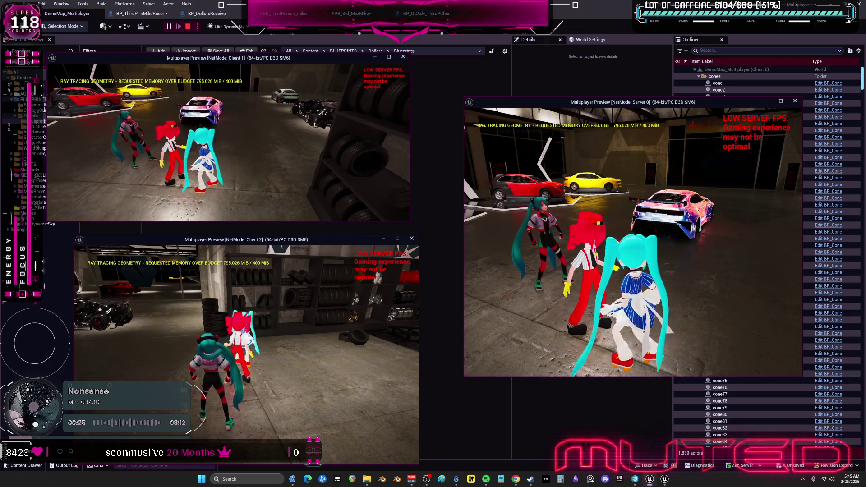
{"action": "key", "text": "space"}
{"action": "key", "text": "w"}
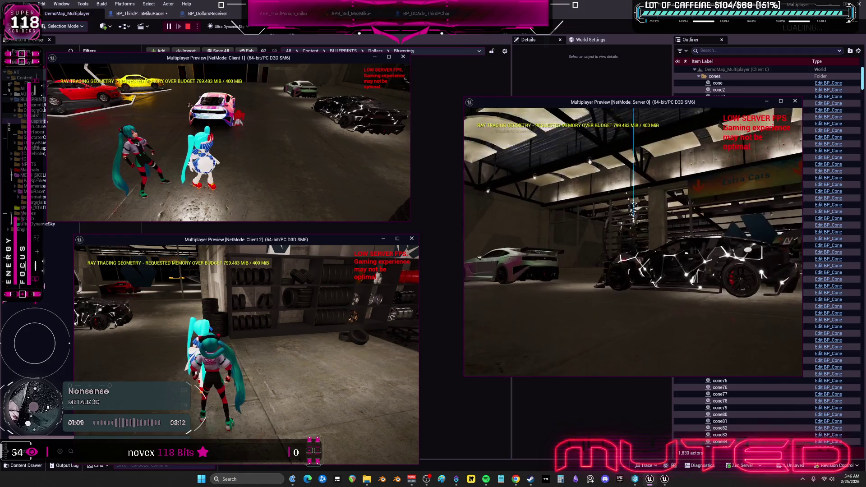
{"action": "key", "text": "c"}
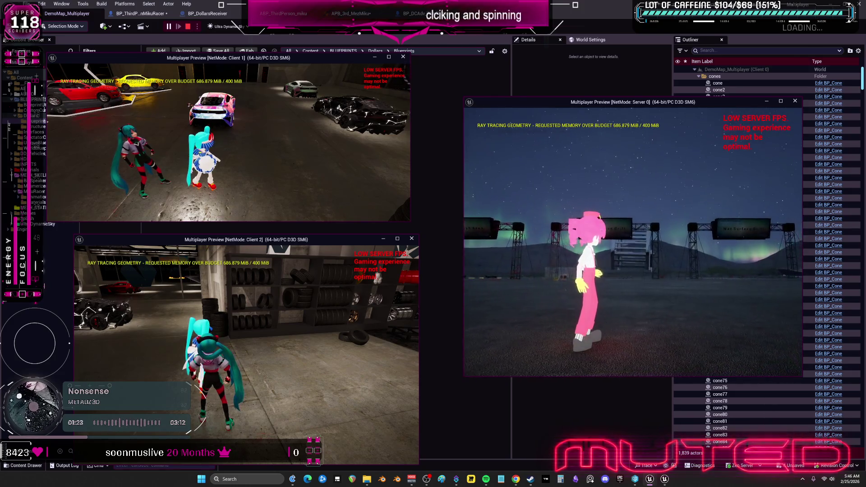
Step: Run the Server character, then drive Client 1's painted car out of the garage and around
{"action": "key", "text": "w"}
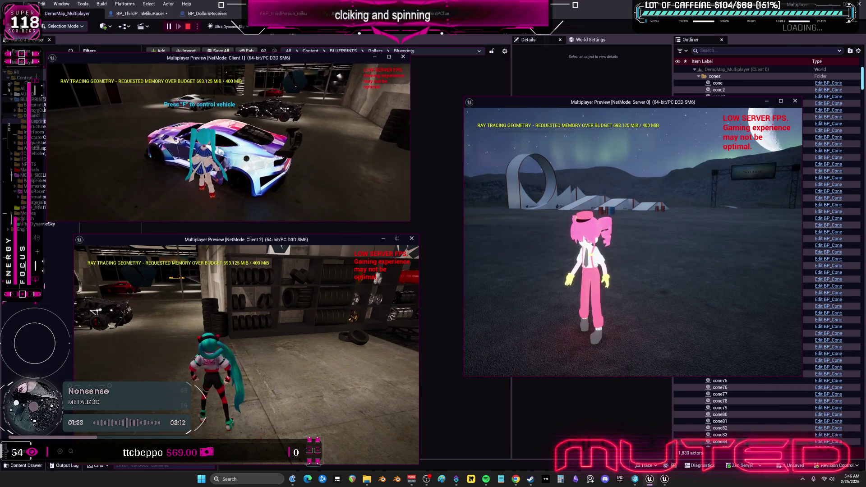
{"action": "key", "text": "e"}
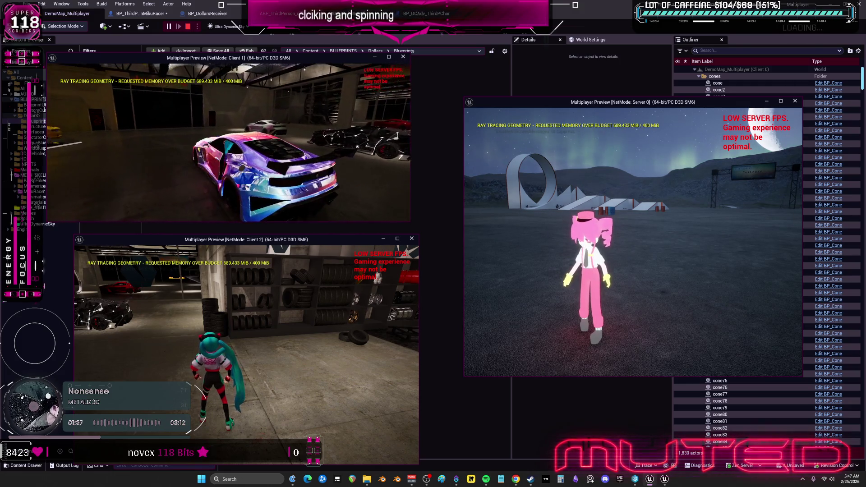
{"action": "key", "text": "w"}
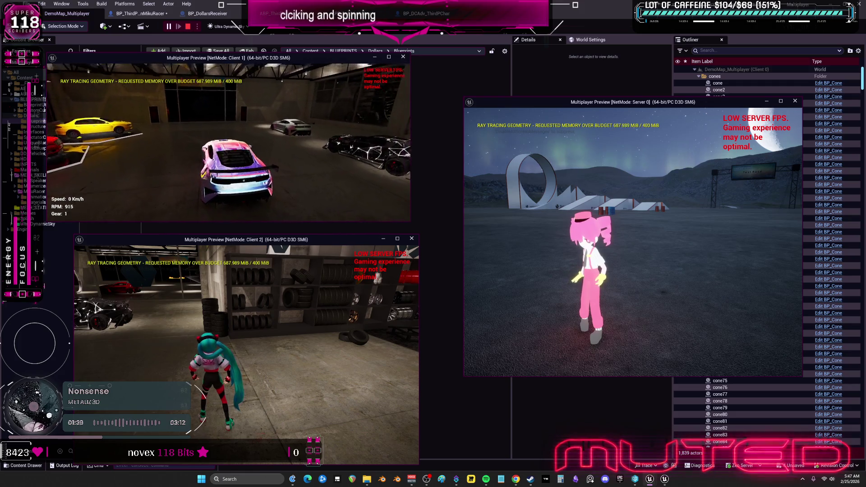
{"action": "key", "text": "w"}
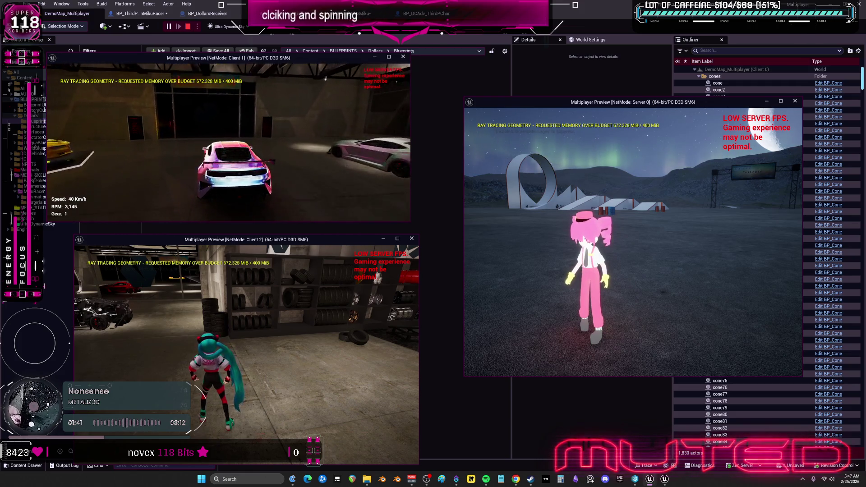
{"action": "key", "text": "a"}
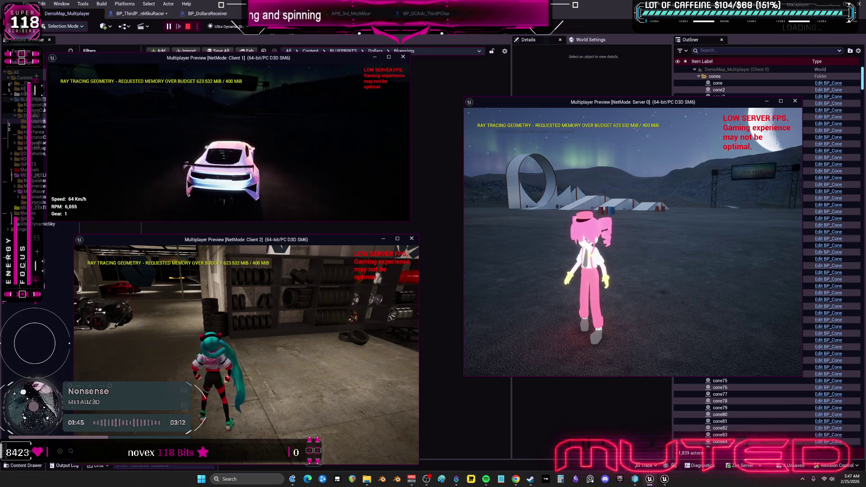
{"action": "key", "text": "w"}
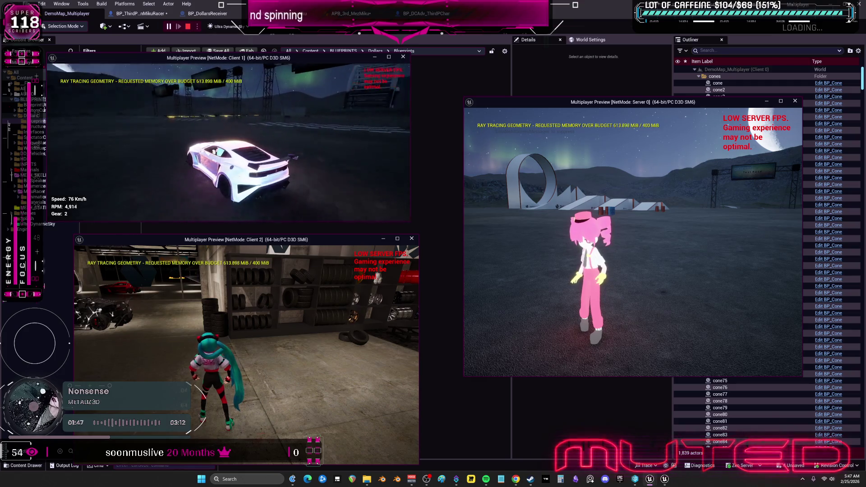
{"action": "key", "text": "d"}
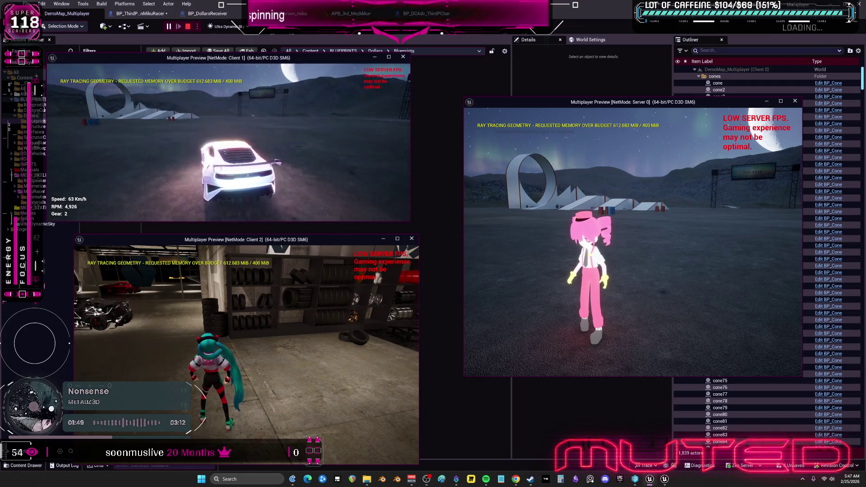
{"action": "key", "text": "d"}
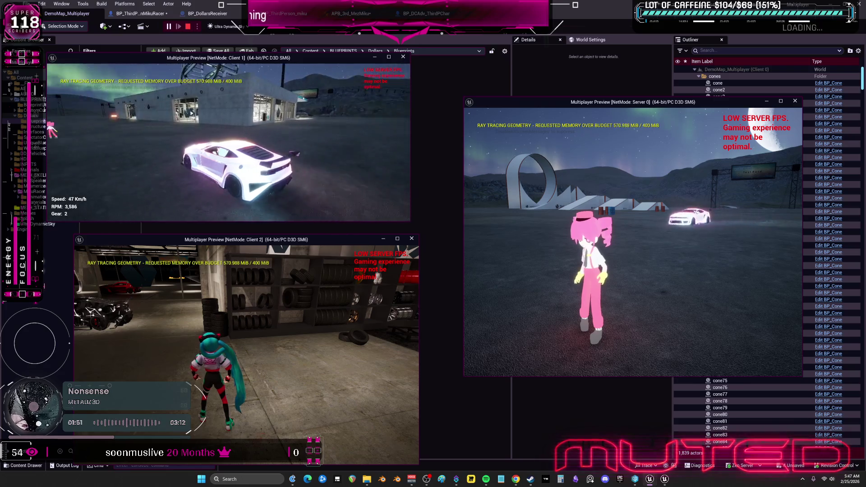
{"action": "key", "text": "w"}
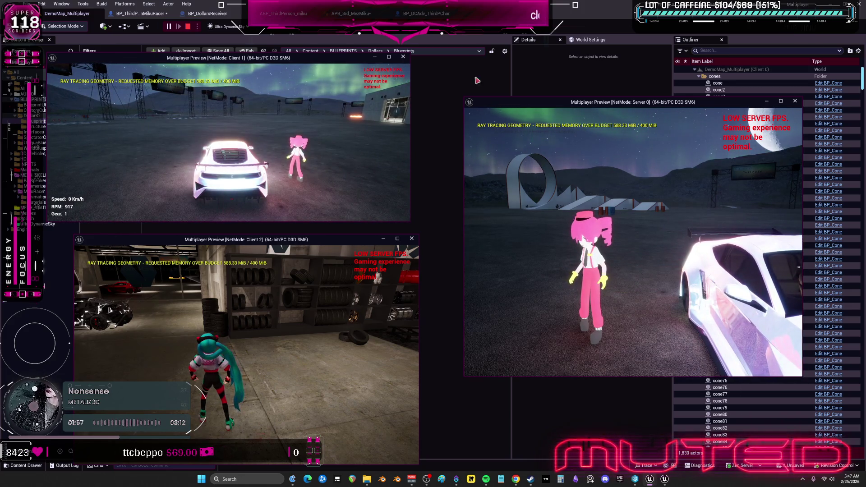
Step: Board the car with the Server character, drive to top speed, slide to a stop, and end play
{"action": "key", "text": "w"}
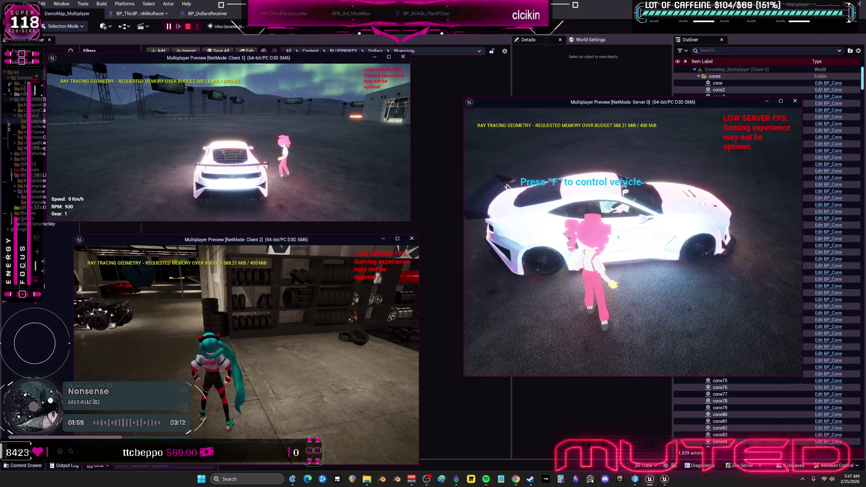
{"action": "key", "text": "f"}
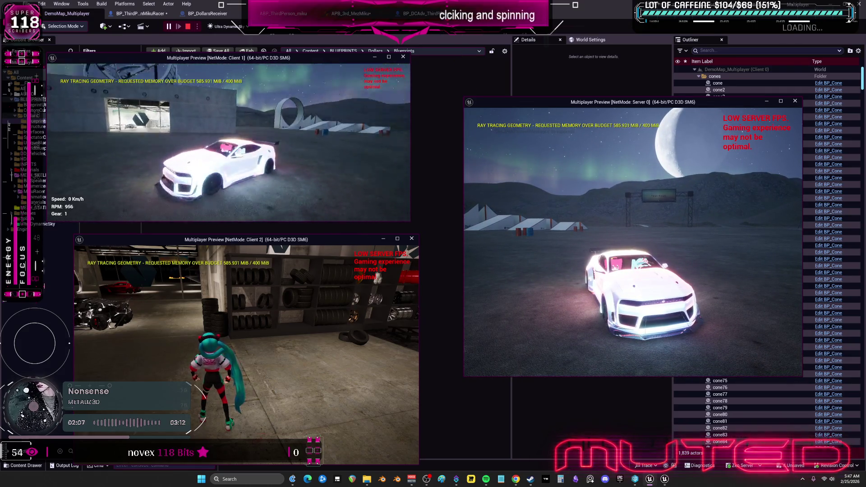
{"action": "key", "text": "w"}
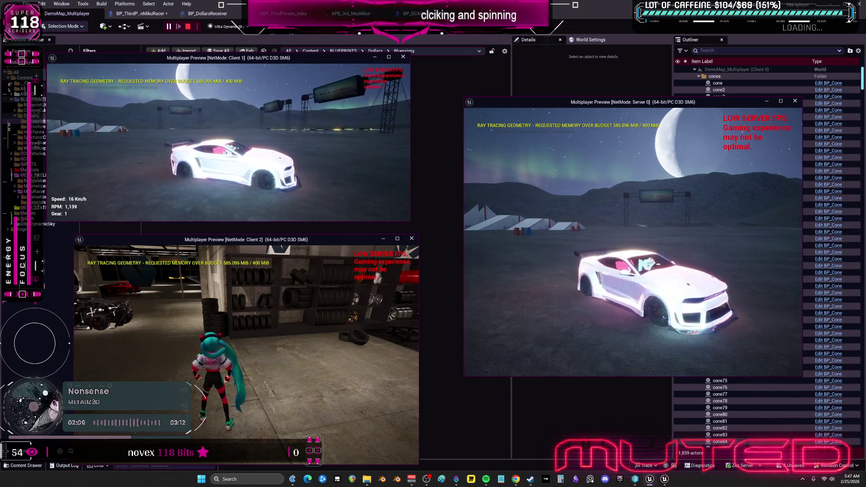
{"action": "key", "text": "w"}
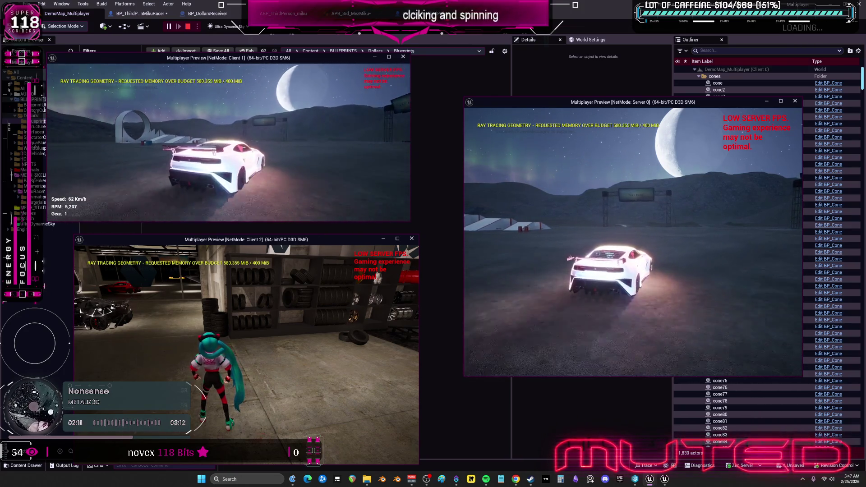
{"action": "key", "text": "a"}
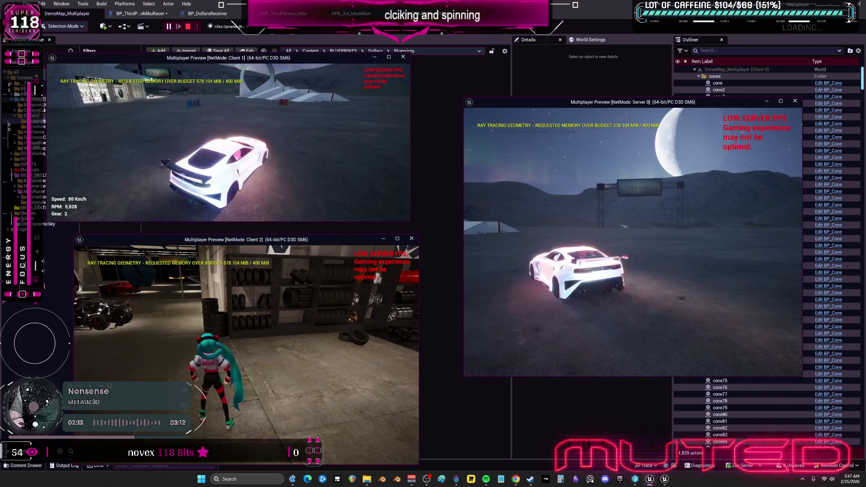
{"action": "key", "text": "w"}
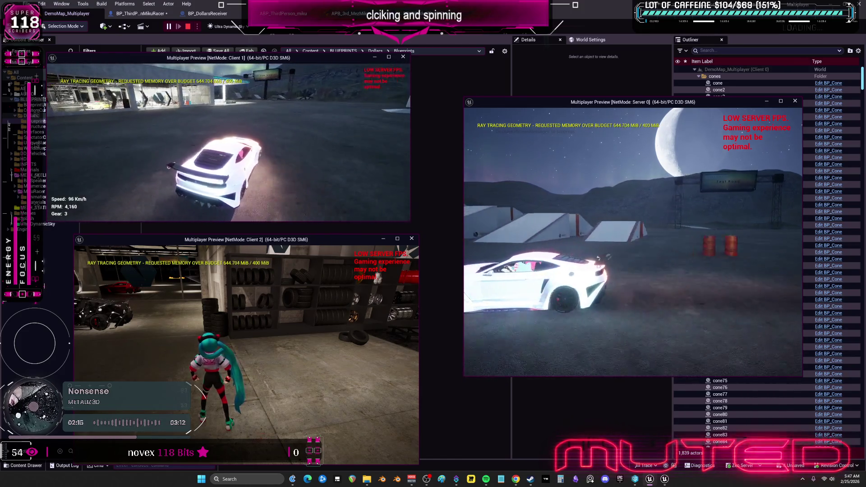
{"action": "key", "text": "w"}
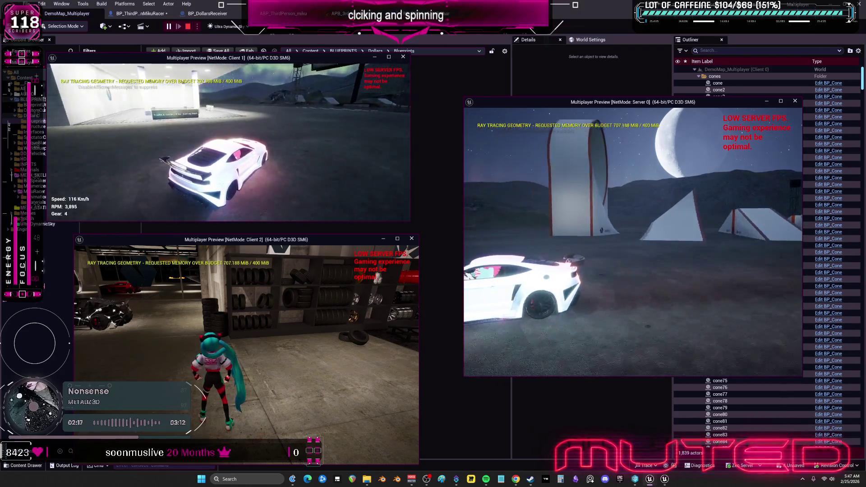
{"action": "key", "text": "space"}
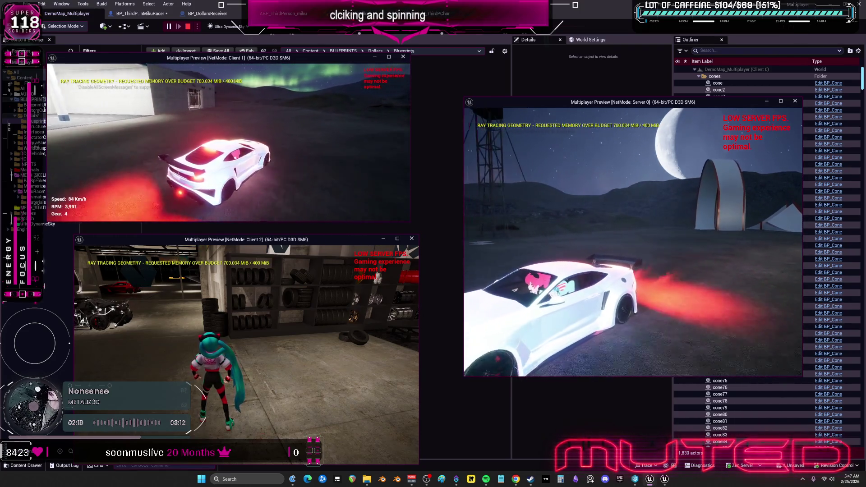
{"action": "key", "text": "s"}
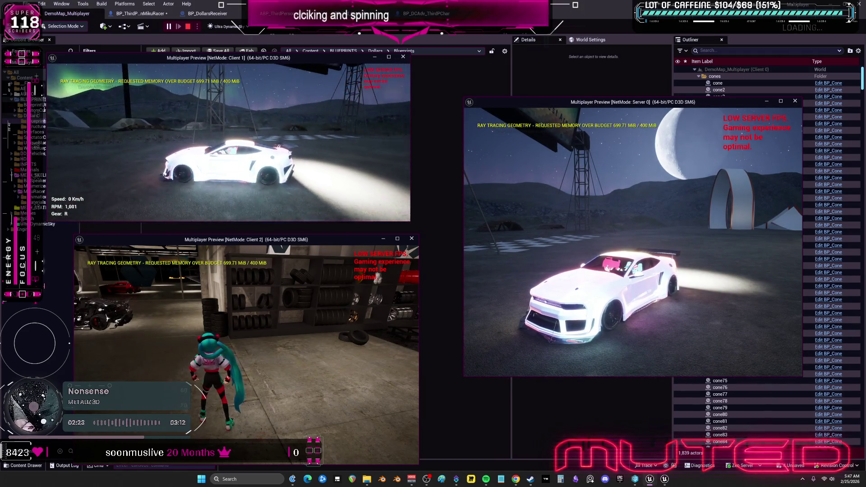
{"action": "key", "text": "Escape"}
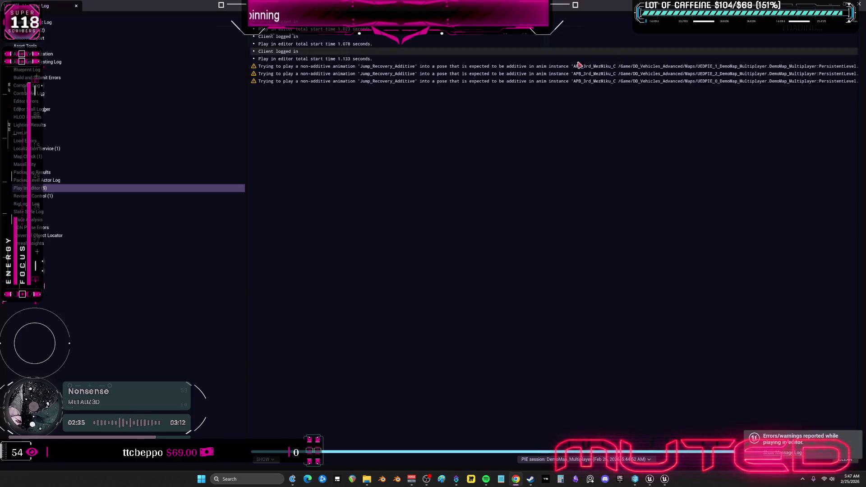
Step: Inspect the Jump_Recovery_Additive warning in the Message Log, then close the log
{"action": "left_click", "coordinate": [617, 67]}
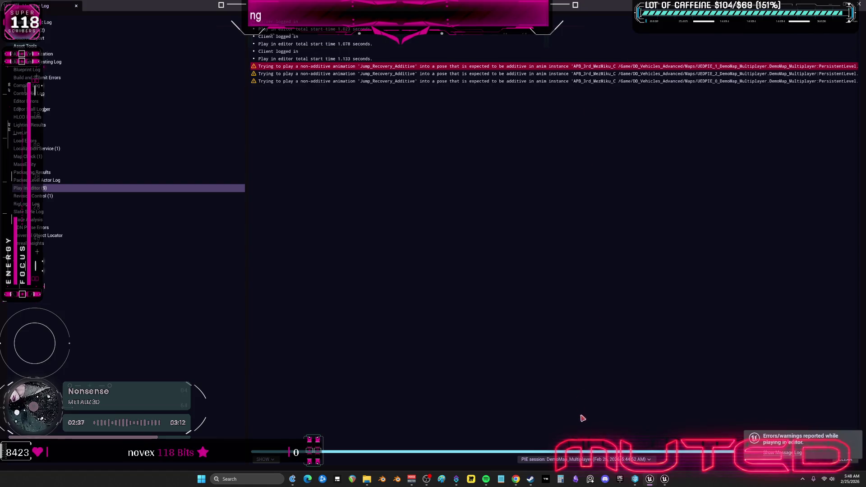
{"action": "scroll", "coordinate": [578, 412], "scroll_direction": "right", "scroll_amount": 5}
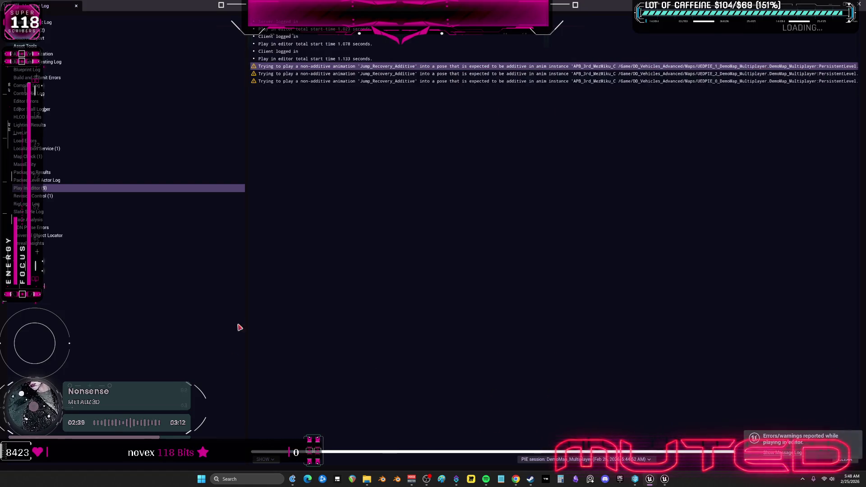
{"action": "left_click", "coordinate": [859, 3]}
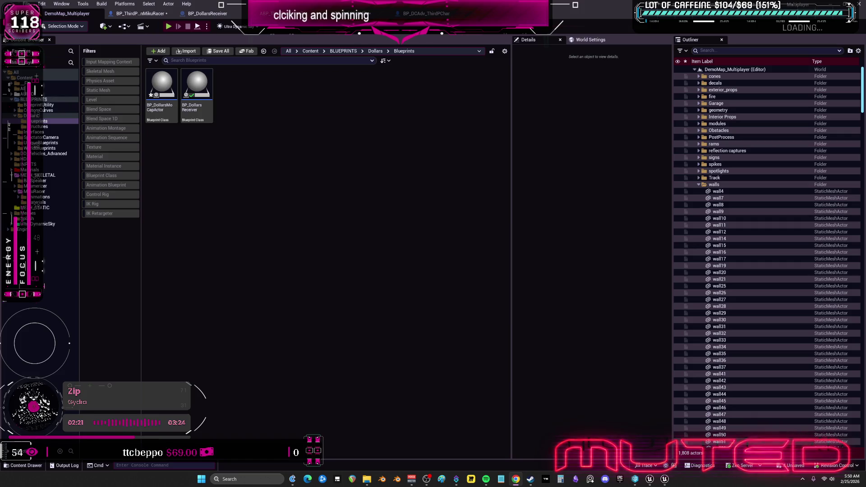
Step: Open BP_DollarsReceiver from the Content Browser
{"action": "left_click", "coordinate": [199, 74]}
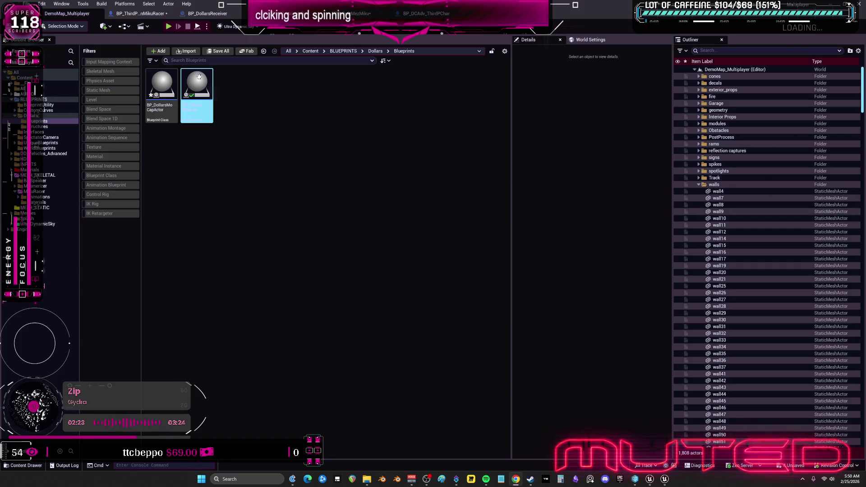
{"action": "double_click", "coordinate": [198, 74]}
{"action": "scroll", "coordinate": [336, 284], "scroll_direction": "down", "scroll_amount": 5}
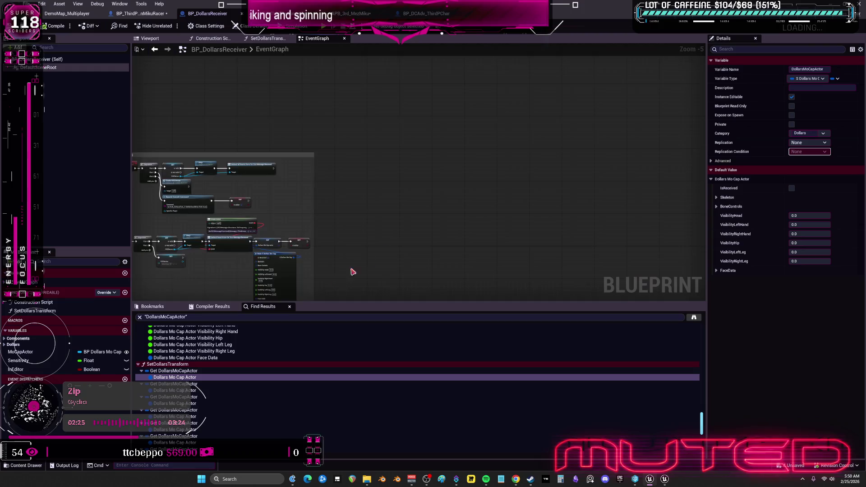
{"action": "scroll", "coordinate": [383, 251], "scroll_direction": "up", "scroll_amount": 3}
Step: Search the EventGraph's add-node menu for fft actions
{"action": "right_click", "coordinate": [394, 181]}
{"action": "type", "text": "ff"}
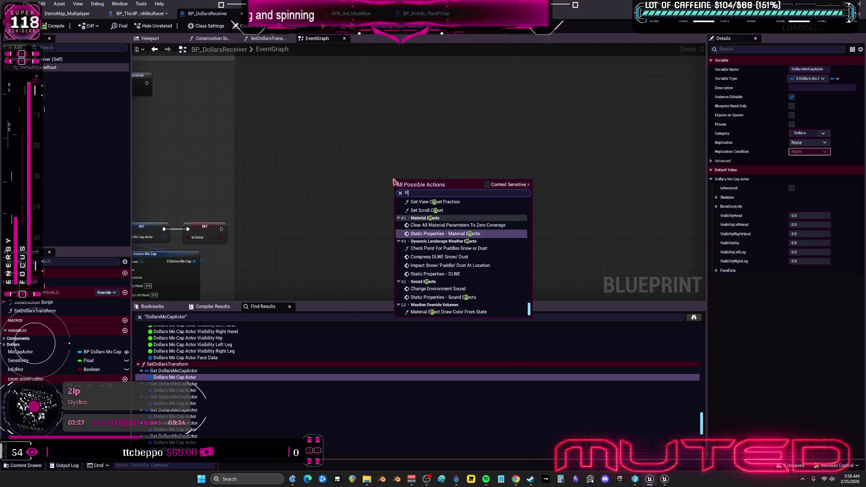
{"action": "type", "text": "t"}
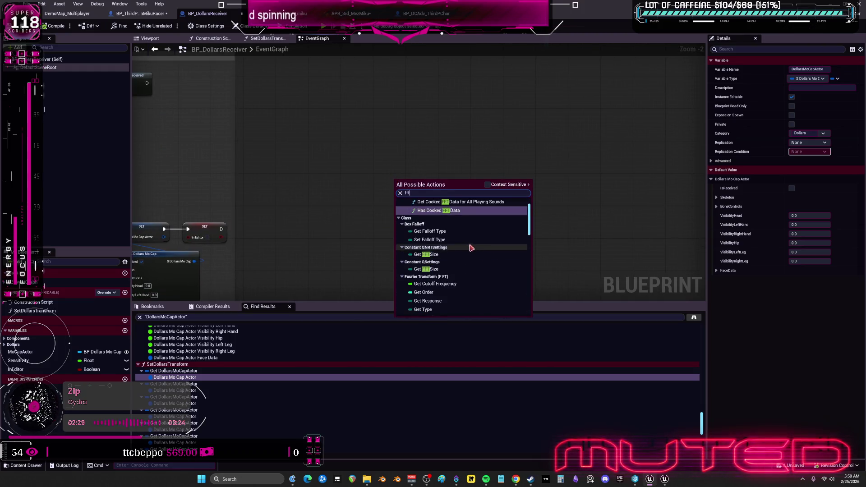
{"action": "scroll", "coordinate": [474, 248], "scroll_direction": "down", "scroll_amount": 5}
{"action": "mouse_move", "coordinate": [531, 243]}
{"action": "left_mouse_down"}
{"action": "mouse_move", "coordinate": [528, 282]}
{"action": "mouse_move", "coordinate": [522, 223]}
{"action": "left_mouse_up"}
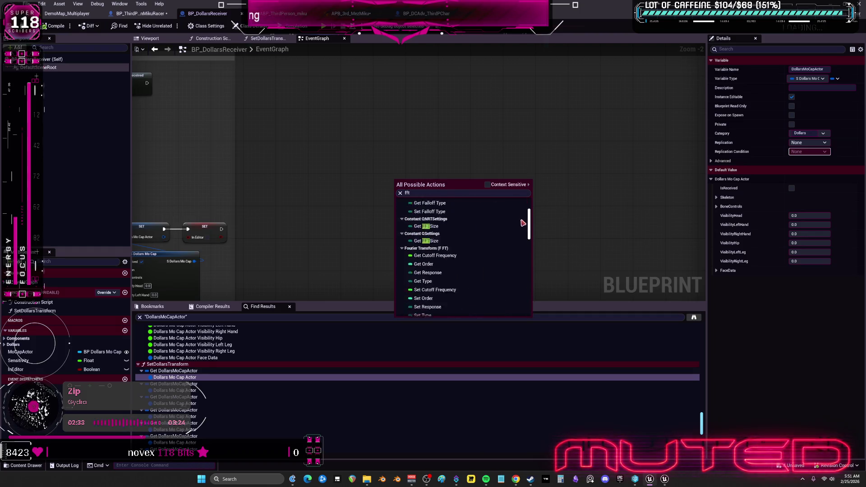
{"action": "scroll", "coordinate": [523, 223], "scroll_direction": "up", "scroll_amount": 3}
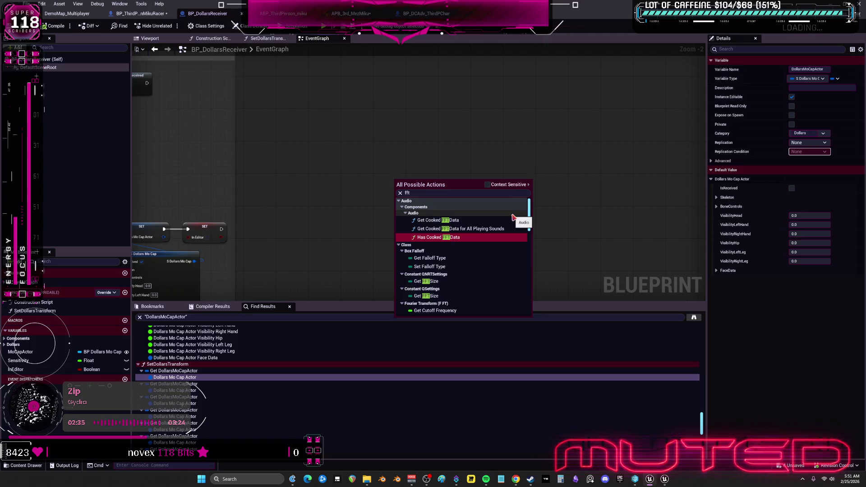
Step: Clear the search and add a Start Analyzing node from the Audio Analyzer actions
{"action": "left_click", "coordinate": [422, 193]}
{"action": "key", "text": "BackSpace"}
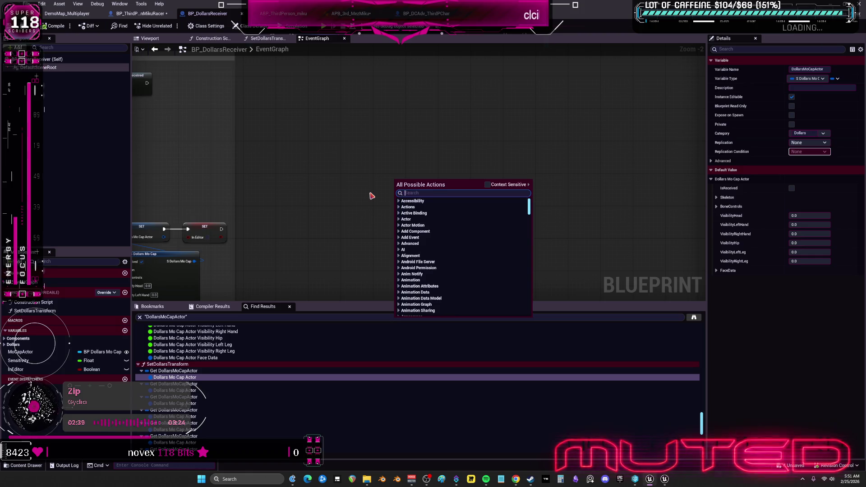
{"action": "scroll", "coordinate": [422, 264], "scroll_direction": "down", "scroll_amount": 5}
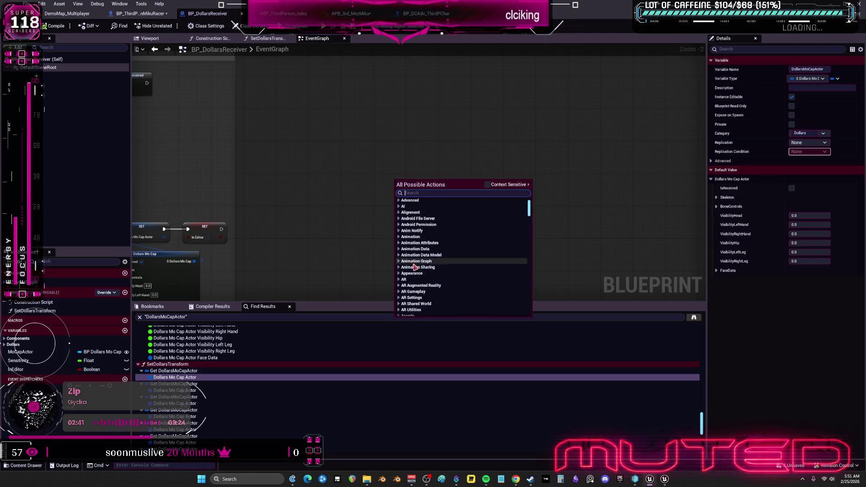
{"action": "scroll", "coordinate": [422, 264], "scroll_direction": "down", "scroll_amount": 5}
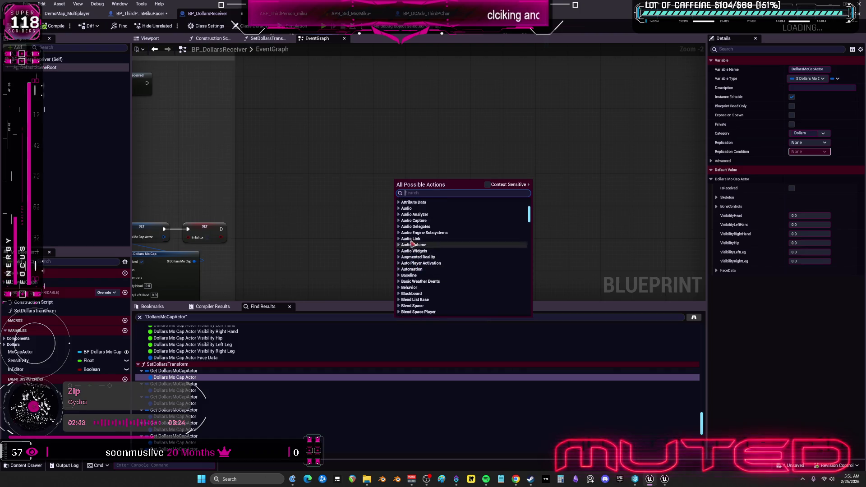
{"action": "left_click", "coordinate": [402, 215]}
{"action": "scroll", "coordinate": [447, 245], "scroll_direction": "down", "scroll_amount": 3}
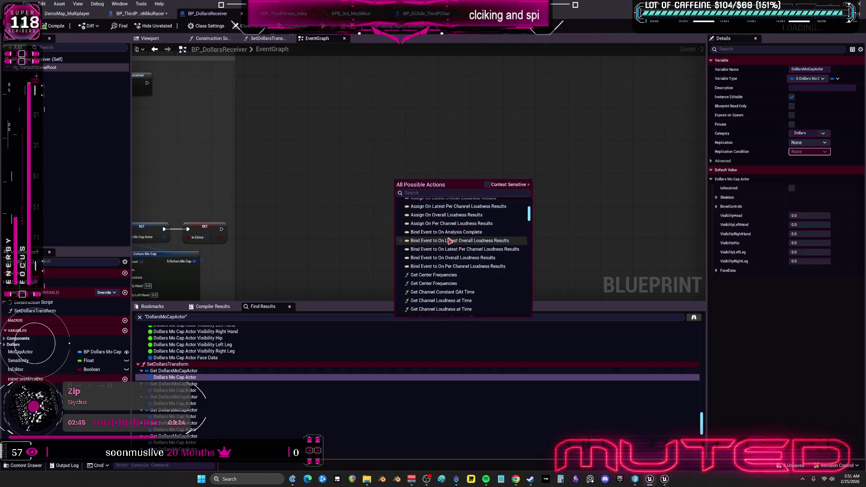
{"action": "scroll", "coordinate": [446, 245], "scroll_direction": "down", "scroll_amount": 5}
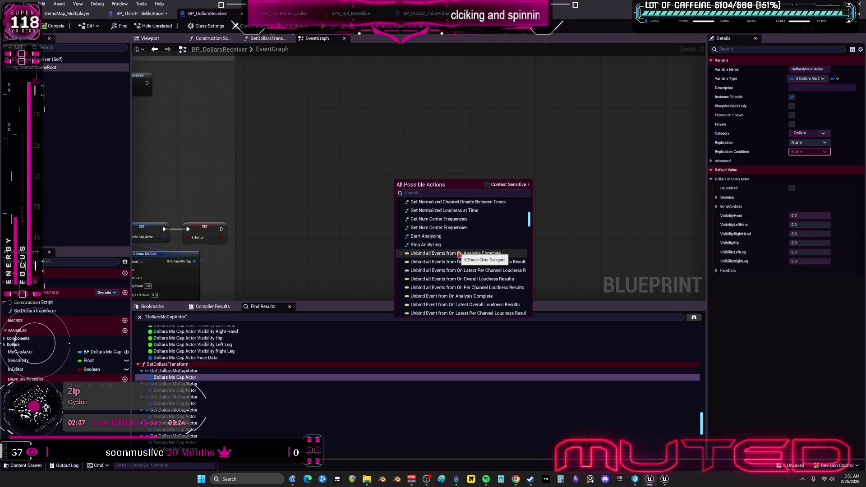
{"action": "left_click", "coordinate": [440, 236]}
{"action": "scroll", "coordinate": [420, 216], "scroll_direction": "up", "scroll_amount": 2}
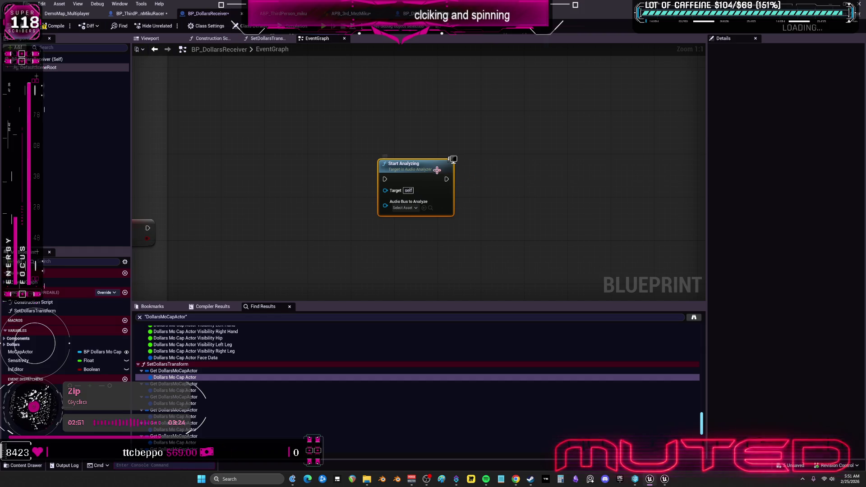
Step: Delete the Start Analyzing node and browse the Audio Analysis and Spectrum actions in the node menu
{"action": "key", "text": "Delete"}
{"action": "right_click", "coordinate": [429, 131]}
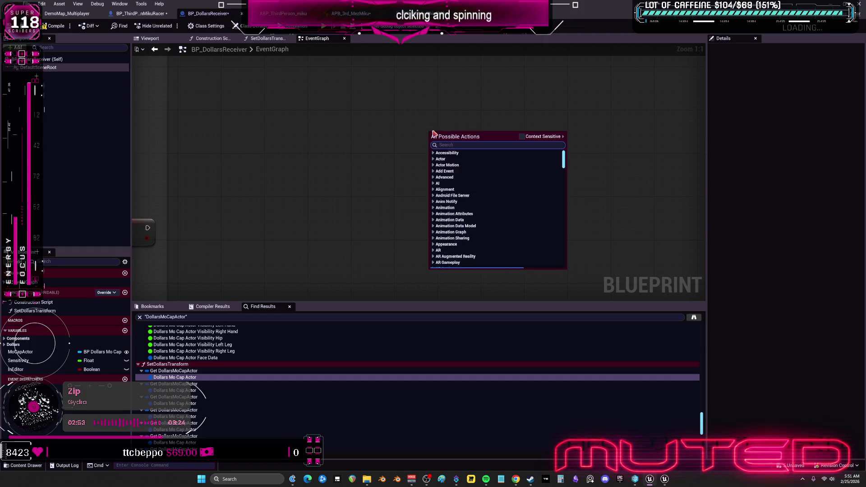
{"action": "scroll", "coordinate": [466, 216], "scroll_direction": "down", "scroll_amount": 5}
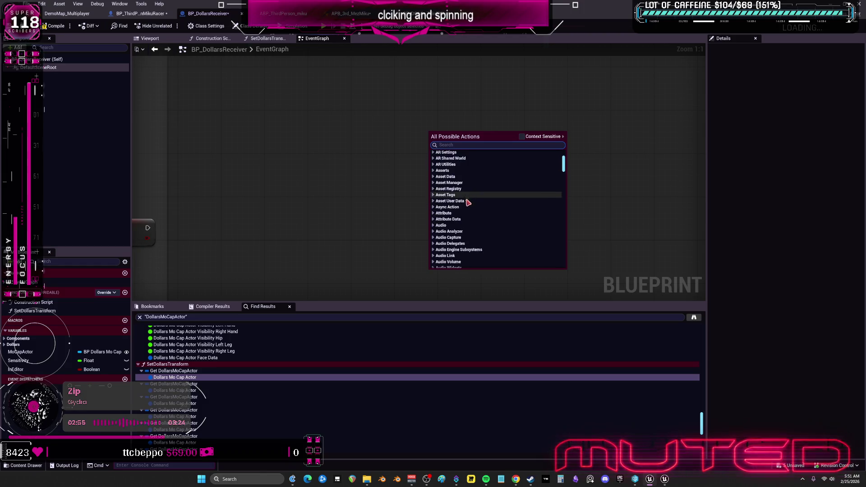
{"action": "scroll", "coordinate": [456, 199], "scroll_direction": "up", "scroll_amount": 1}
{"action": "left_click", "coordinate": [440, 181]}
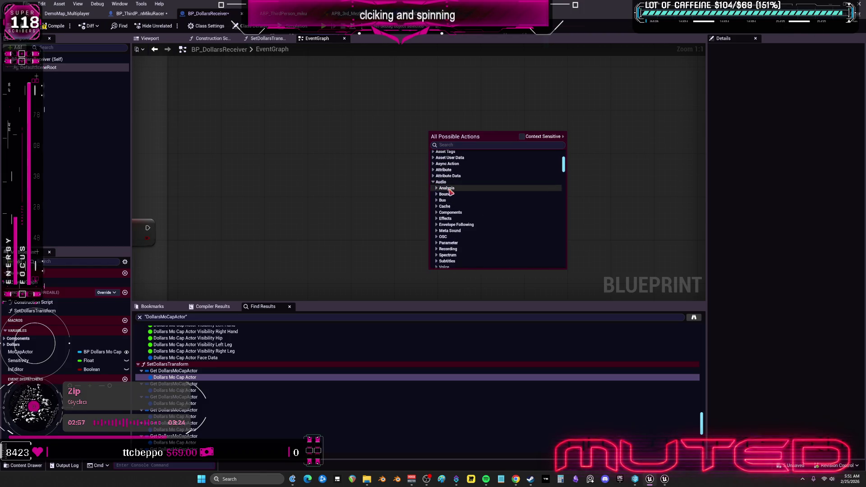
{"action": "left_click", "coordinate": [445, 188]}
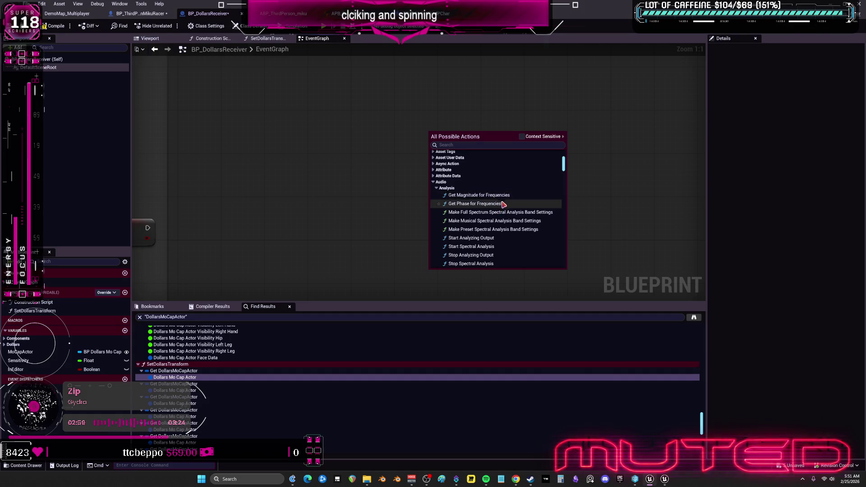
{"action": "scroll", "coordinate": [506, 203], "scroll_direction": "down", "scroll_amount": 1}
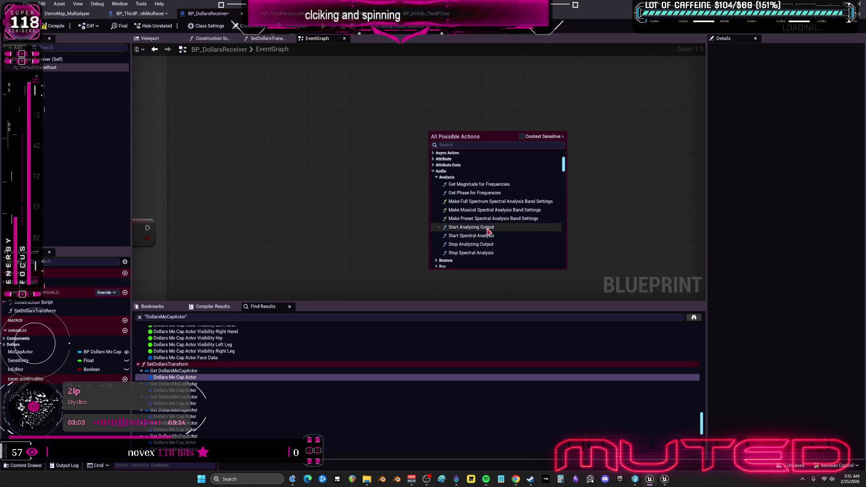
{"action": "scroll", "coordinate": [488, 231], "scroll_direction": "down", "scroll_amount": 2}
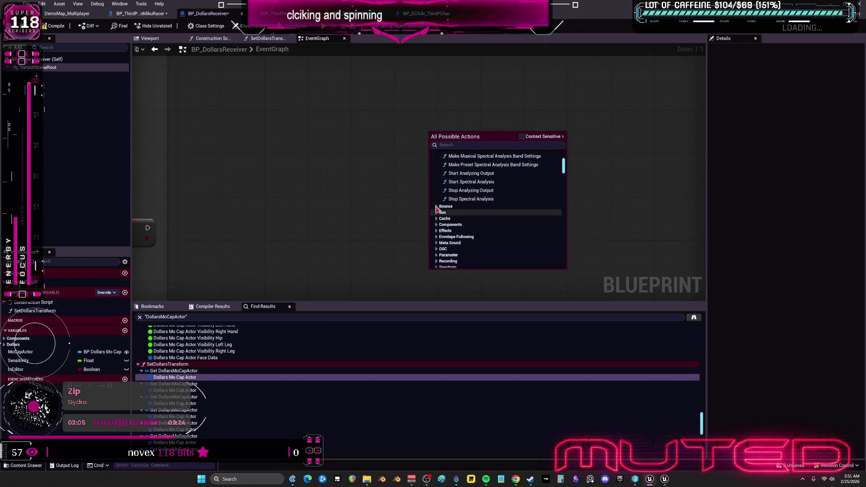
{"action": "scroll", "coordinate": [438, 235], "scroll_direction": "down", "scroll_amount": 1}
{"action": "scroll", "coordinate": [439, 235], "scroll_direction": "down", "scroll_amount": 2}
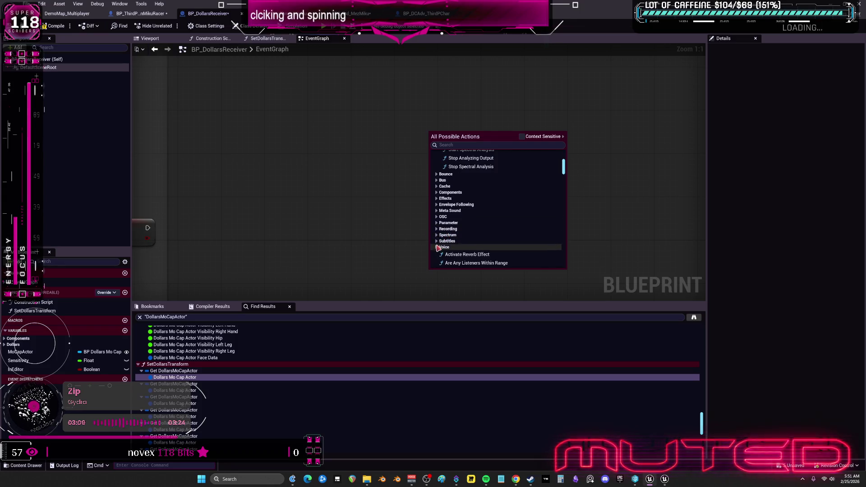
{"action": "left_click", "coordinate": [448, 235]}
{"action": "scroll", "coordinate": [494, 230], "scroll_direction": "down", "scroll_amount": 3}
{"action": "scroll", "coordinate": [497, 228], "scroll_direction": "down", "scroll_amount": 10}
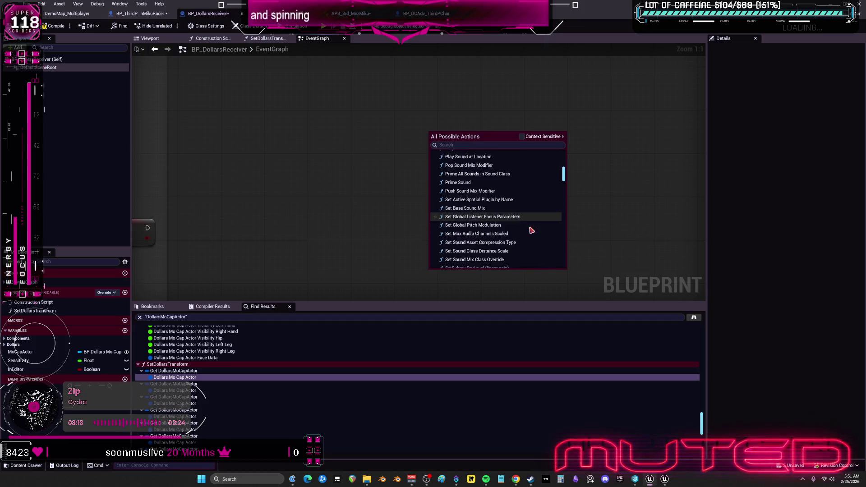
{"action": "scroll", "coordinate": [531, 228], "scroll_direction": "down", "scroll_amount": 2}
{"action": "scroll", "coordinate": [528, 224], "scroll_direction": "up", "scroll_amount": 2}
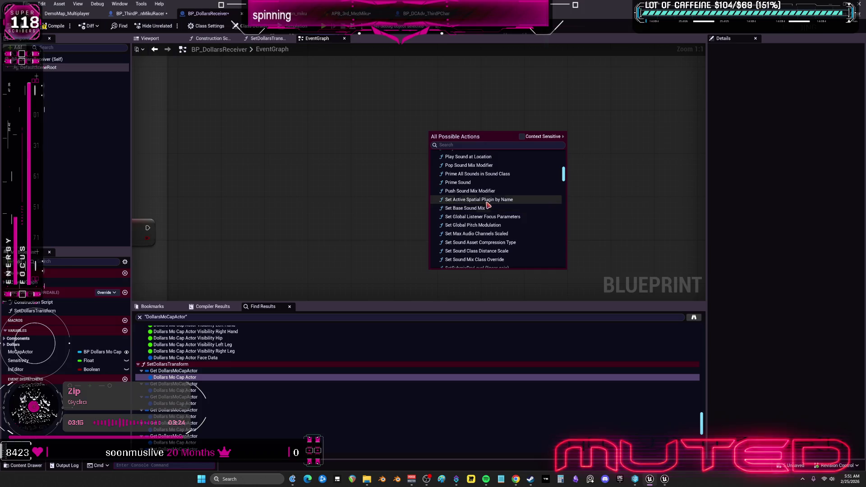
{"action": "scroll", "coordinate": [503, 171], "scroll_direction": "down", "scroll_amount": 5}
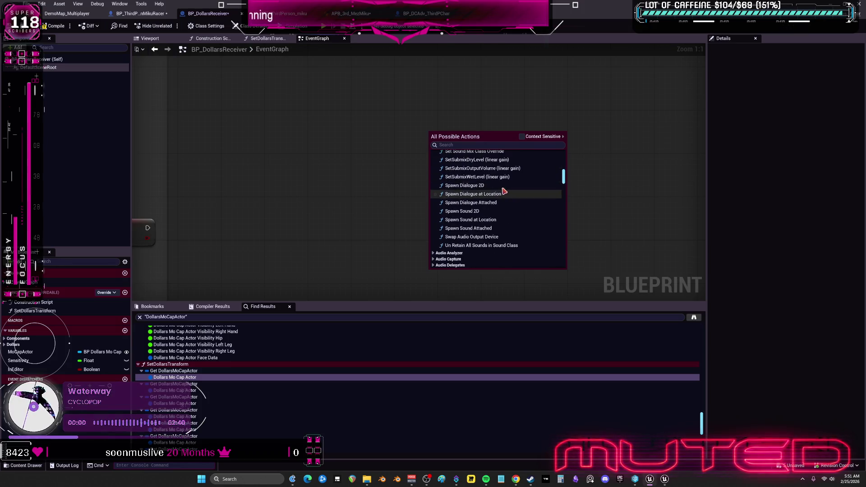
{"action": "scroll", "coordinate": [513, 228], "scroll_direction": "down", "scroll_amount": 2}
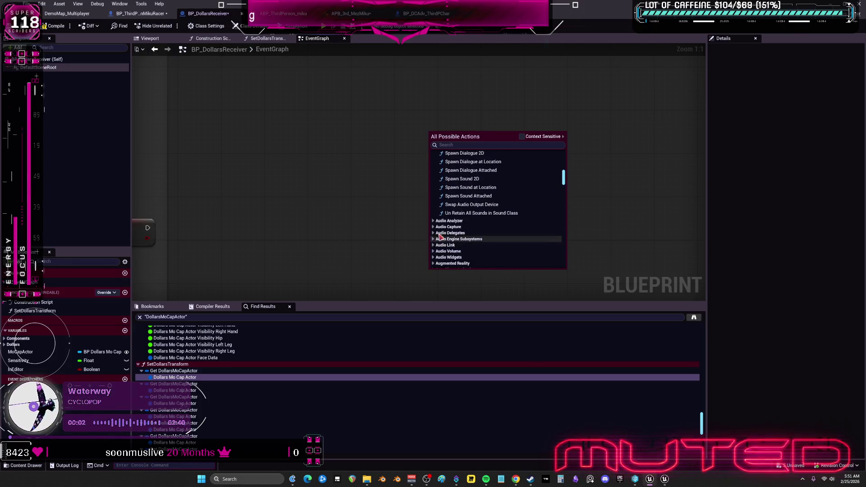
Step: Check the Audio Analyzer actions, close the menu without adding a node, and zoom to fit all nodes
{"action": "left_click", "coordinate": [434, 221]}
{"action": "scroll", "coordinate": [453, 225], "scroll_direction": "down", "scroll_amount": 4}
{"action": "scroll", "coordinate": [482, 225], "scroll_direction": "down", "scroll_amount": 4}
{"action": "scroll", "coordinate": [502, 195], "scroll_direction": "down", "scroll_amount": 7}
{"action": "scroll", "coordinate": [502, 205], "scroll_direction": "down", "scroll_amount": 5}
{"action": "left_click", "coordinate": [344, 223]}
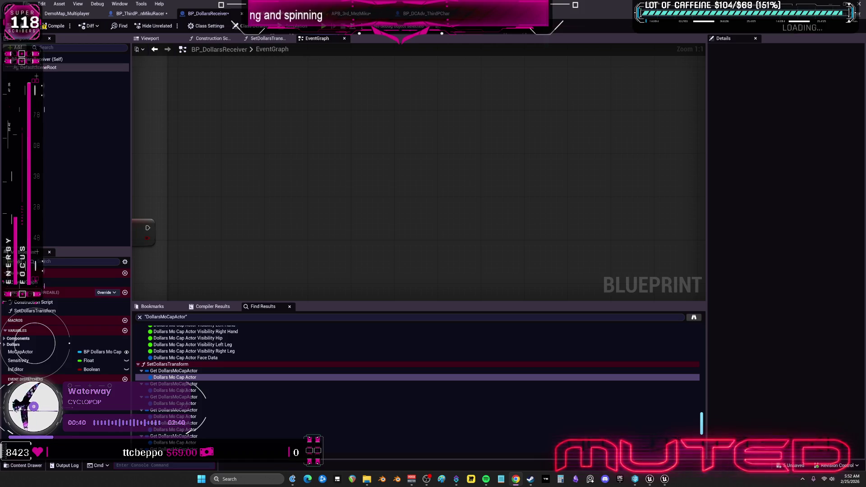
{"action": "key", "text": "Home"}
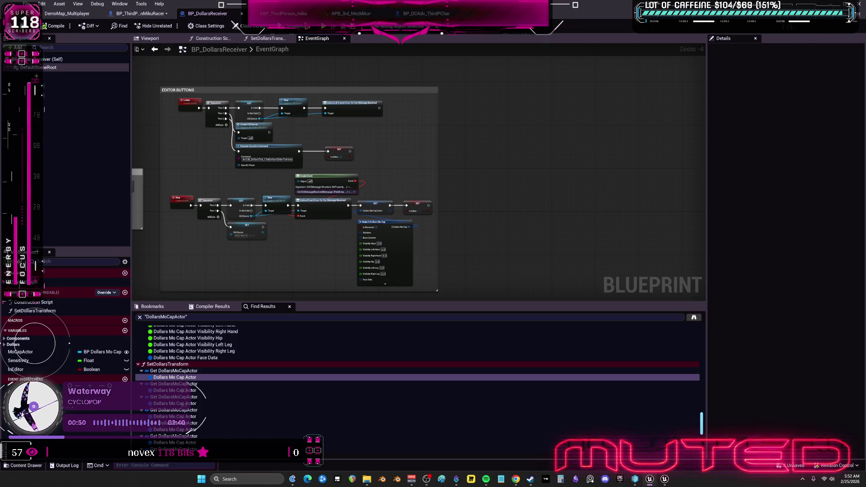
{"action": "left_click", "coordinate": [284, 13]}
Step: Make BP_DCAdv_ThirdPChar the second editor tab, then select the Sequence node in BP_ThirdPersonMikuRacer's Begin Play
{"action": "left_click", "coordinate": [351, 13]}
{"action": "left_click", "coordinate": [433, 13]}
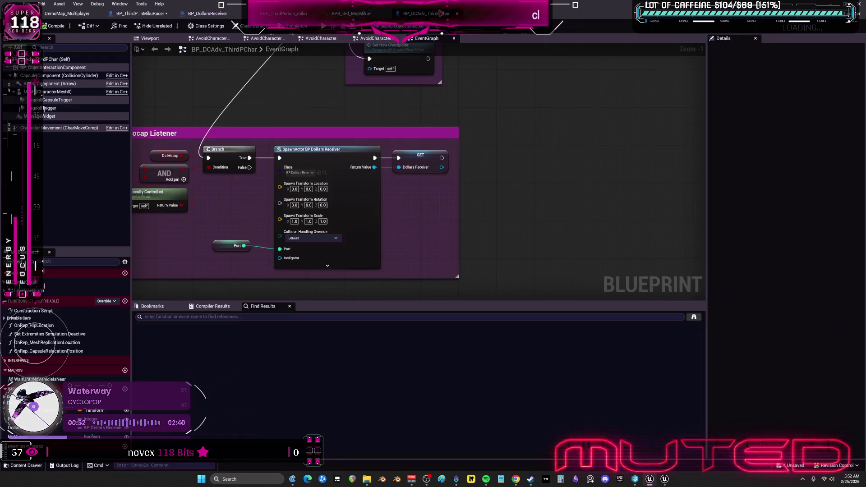
{"action": "left_click_drag", "start_coordinate": [431, 13], "coordinate": [140, 13]}
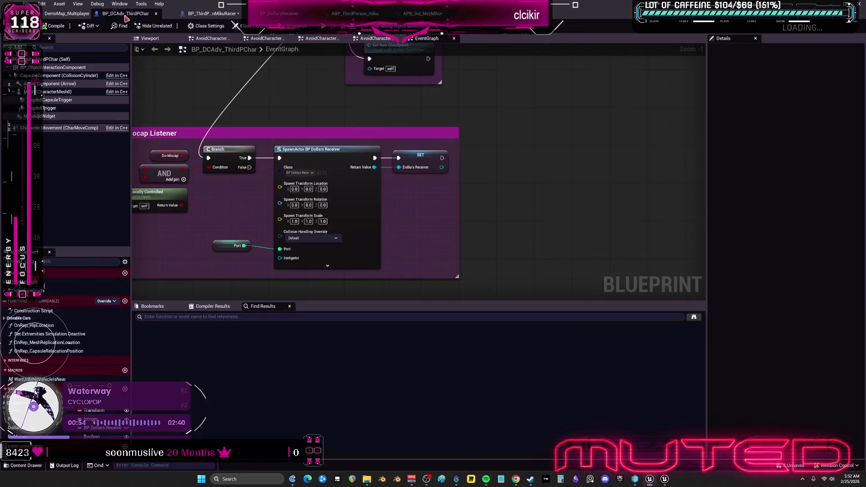
{"action": "left_click", "coordinate": [226, 17]}
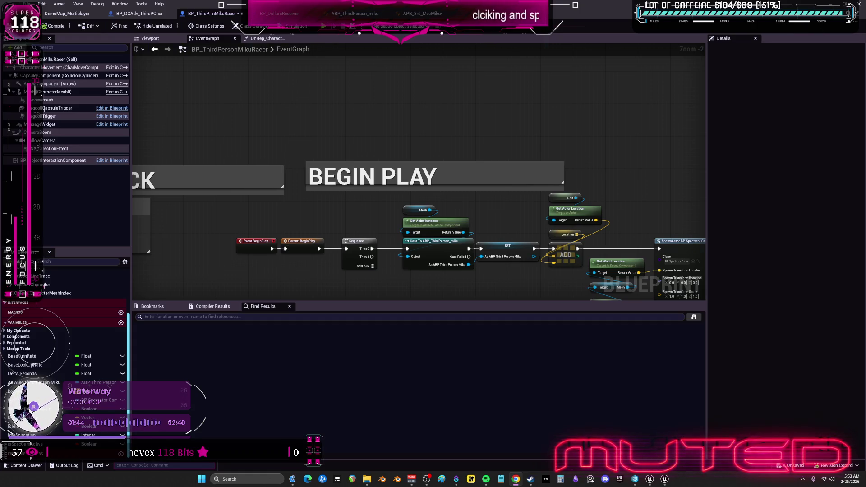
{"action": "left_click_drag", "start_coordinate": [567, 228], "coordinate": [466, 70]}
Step: Delete the Sequence node and wire Parent: BeginPlay straight into Cast To ABP_ThirdPerson_miku
{"action": "left_click", "coordinate": [261, 85]}
{"action": "key", "text": "Delete"}
{"action": "left_click_drag", "start_coordinate": [223, 90], "coordinate": [312, 90]}
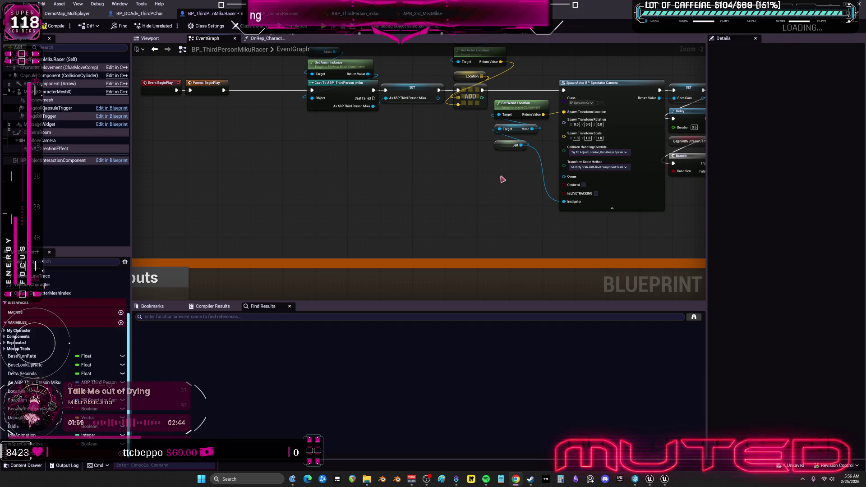
Step: Bring up the APB_3rd_MezMiku animation blueprint's event graph with its Set Passenger section
{"action": "scroll", "coordinate": [479, 185], "scroll_direction": "down", "scroll_amount": 3}
{"action": "scroll", "coordinate": [463, 176], "scroll_direction": "up", "scroll_amount": 1}
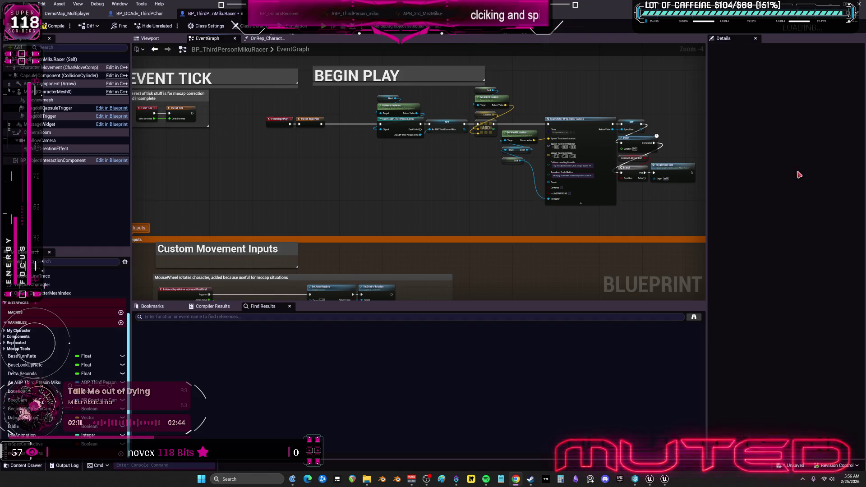
{"action": "scroll", "coordinate": [474, 163], "scroll_direction": "up", "scroll_amount": 1}
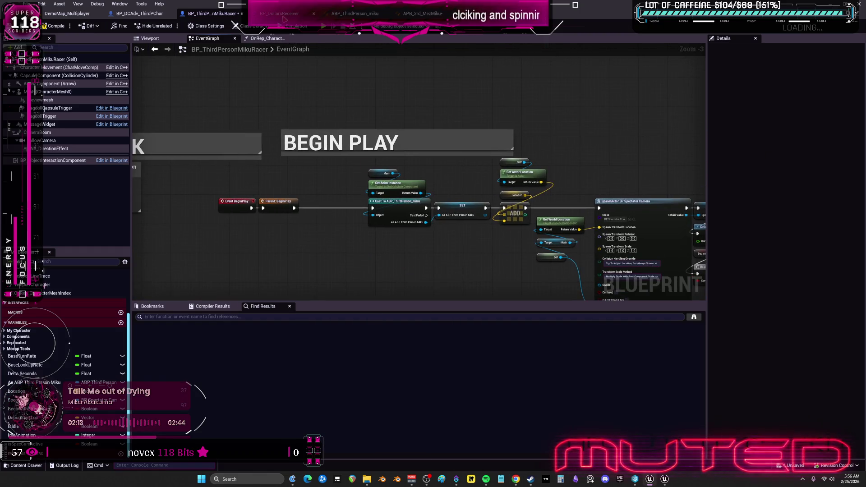
{"action": "left_click", "coordinate": [282, 13]}
{"action": "left_click", "coordinate": [418, 14]}
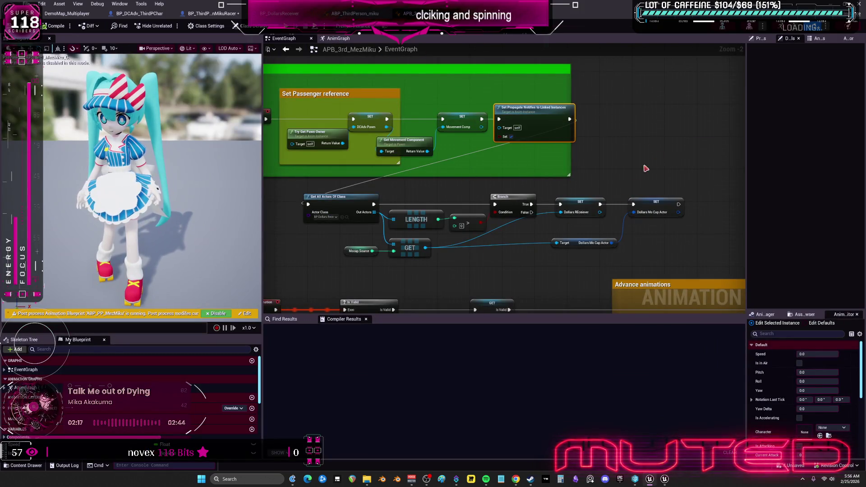
Step: Find the SET Dollars Receiver node in BP_DCAdv_ThirdPChar and open BP_DollarsReceiver from the Content Browser
{"action": "left_click", "coordinate": [140, 14]}
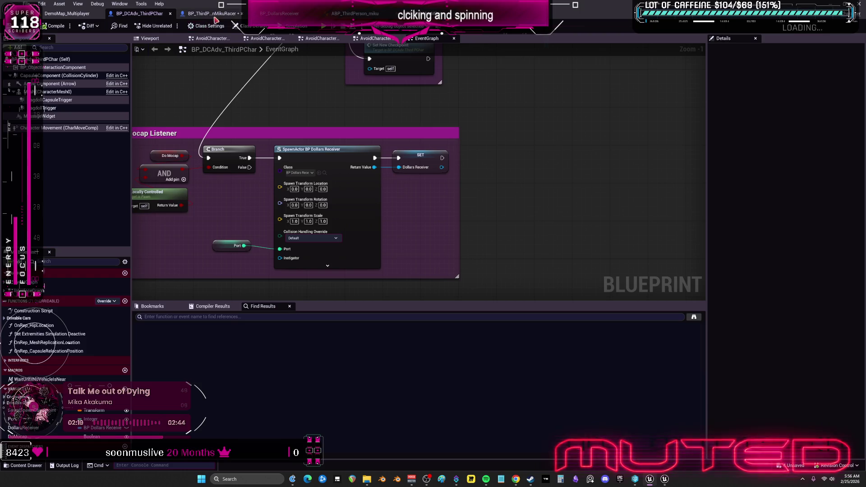
{"action": "scroll", "coordinate": [481, 141], "scroll_direction": "down", "scroll_amount": 3}
{"action": "scroll", "coordinate": [481, 140], "scroll_direction": "up", "scroll_amount": 3}
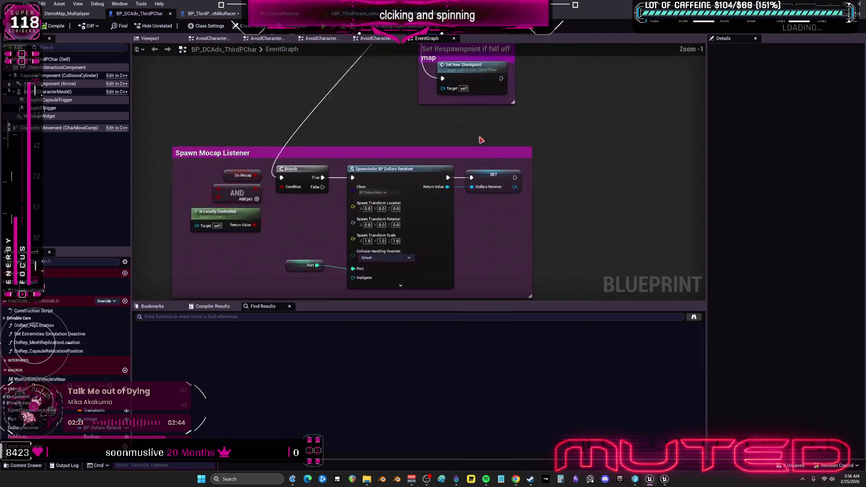
{"action": "left_click_drag", "start_coordinate": [481, 141], "coordinate": [372, 86]}
{"action": "scroll", "coordinate": [379, 134], "scroll_direction": "up", "scroll_amount": 1}
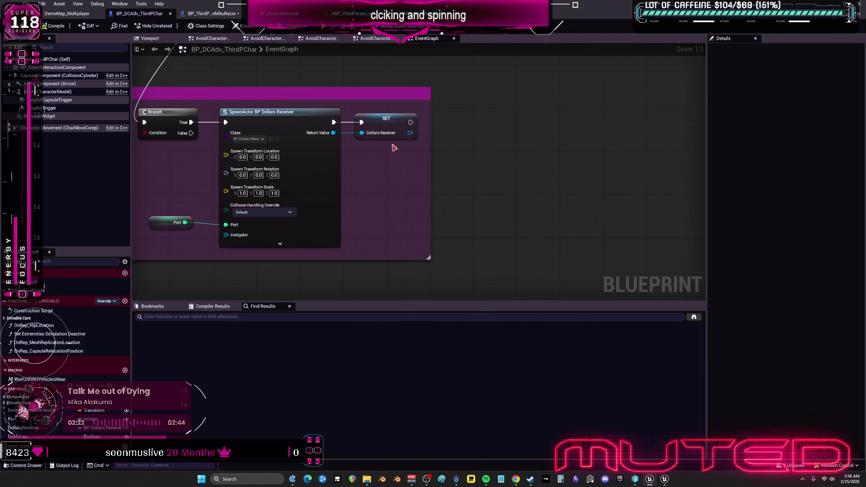
{"action": "left_click", "coordinate": [373, 122]}
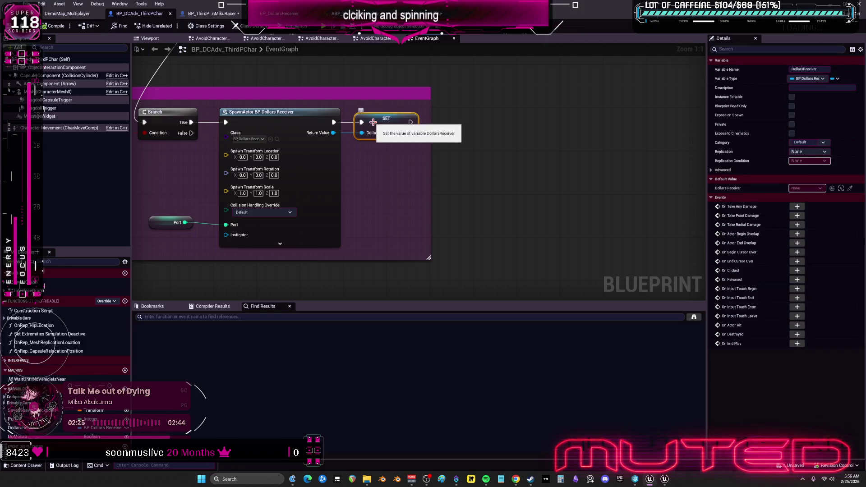
{"action": "left_click", "coordinate": [277, 139]}
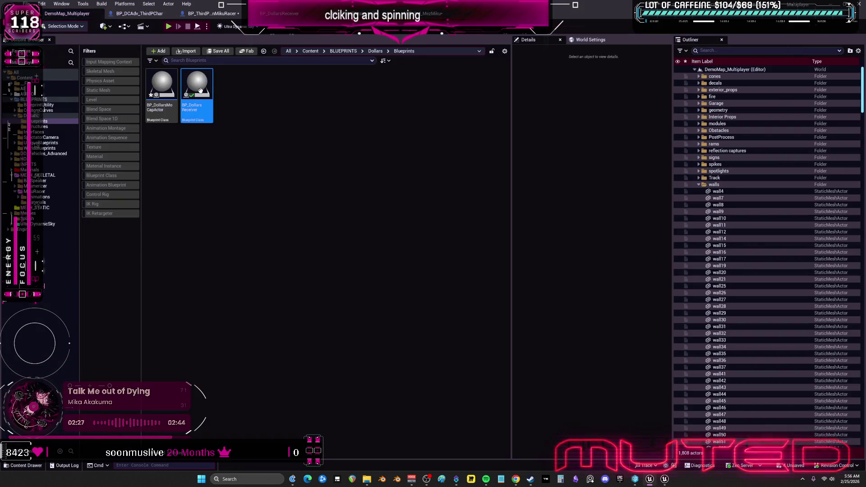
{"action": "double_click", "coordinate": [200, 90]}
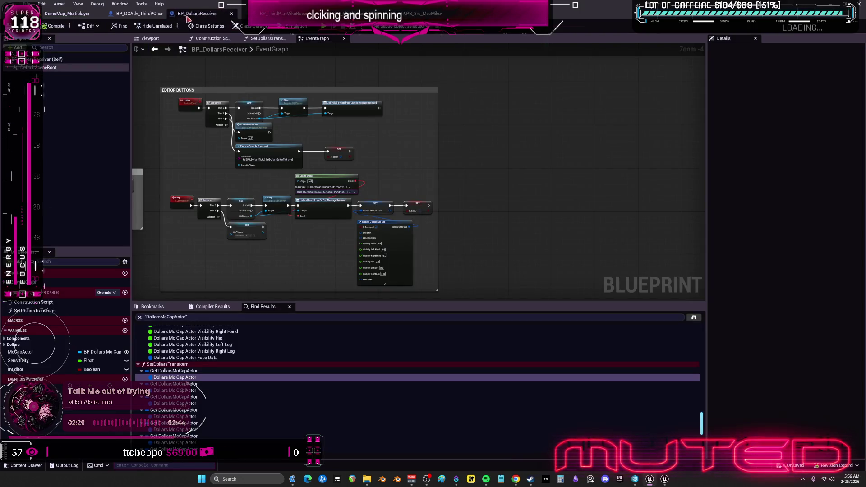
Step: Select BP_DollarsReceiver's MoCapActor variable to show its details and DollarsMoCapActor references
{"action": "scroll", "coordinate": [324, 128], "scroll_direction": "down", "scroll_amount": 3}
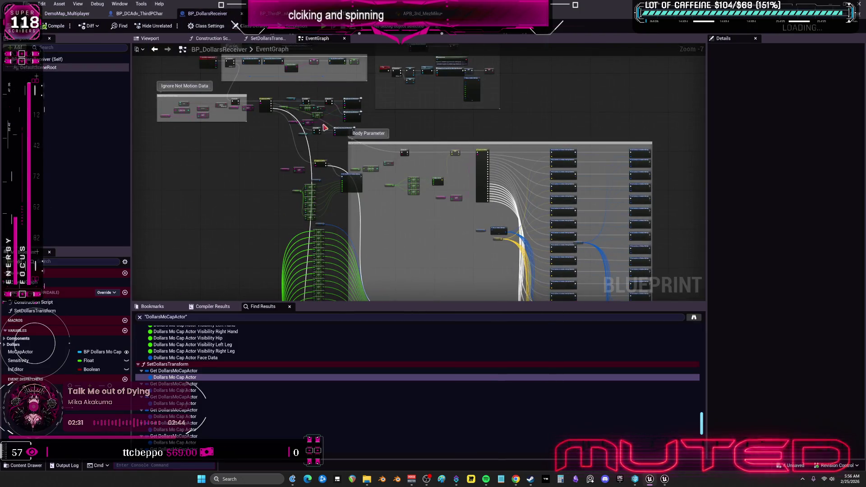
{"action": "scroll", "coordinate": [325, 128], "scroll_direction": "up", "scroll_amount": 4}
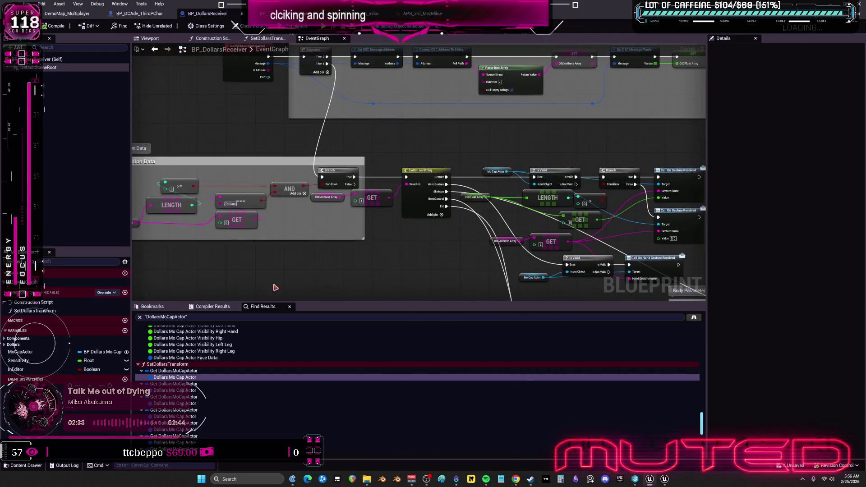
{"action": "left_click", "coordinate": [36, 352]}
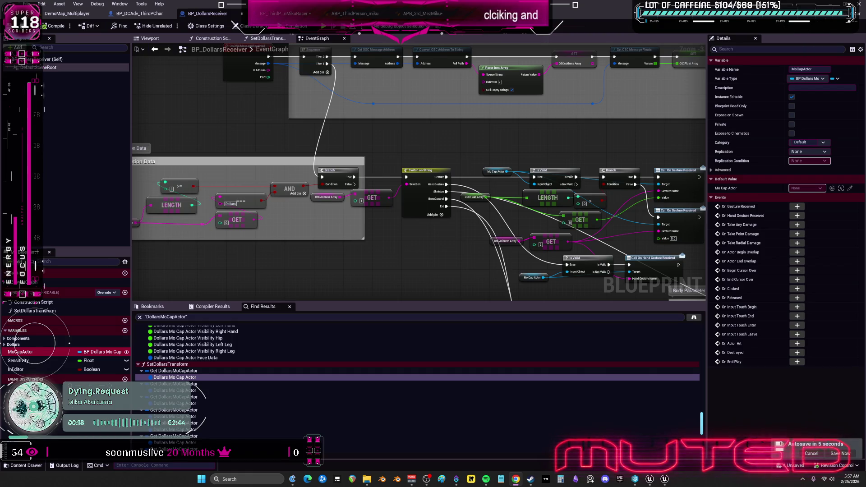
Step: Review the DollarsMoCapActor variable's defaults by Set members in S Dollars Mo Cap, then move to the Multiplayer_Dollars editor
{"action": "left_click_drag", "start_coordinate": [560, 223], "coordinate": [408, 92]}
{"action": "left_click_drag", "start_coordinate": [489, 203], "coordinate": [495, 116]}
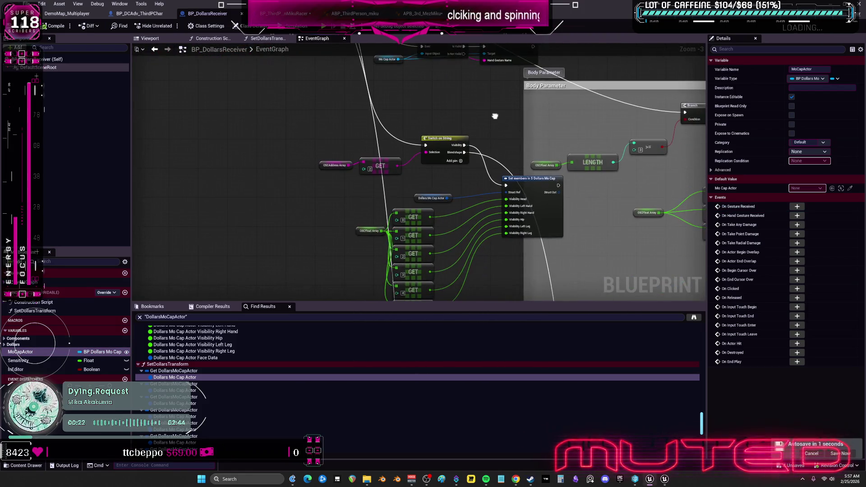
{"action": "left_click", "coordinate": [434, 203]}
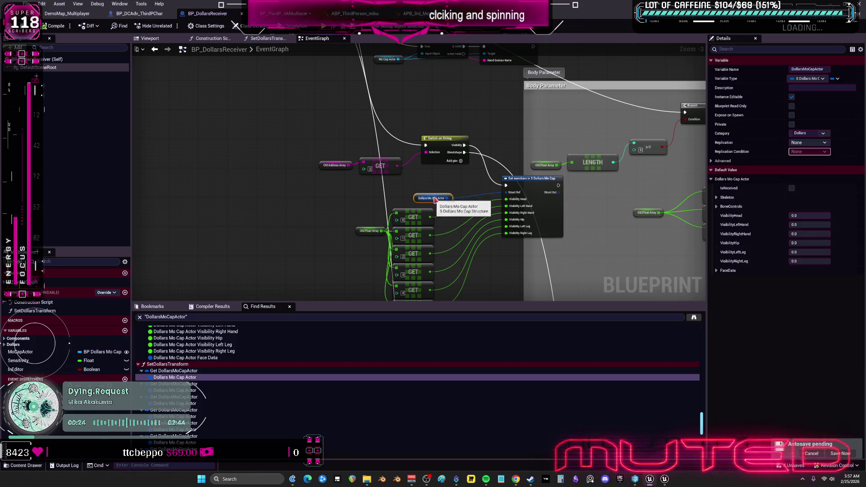
{"action": "scroll", "coordinate": [59, 358], "scroll_direction": "down", "scroll_amount": 5}
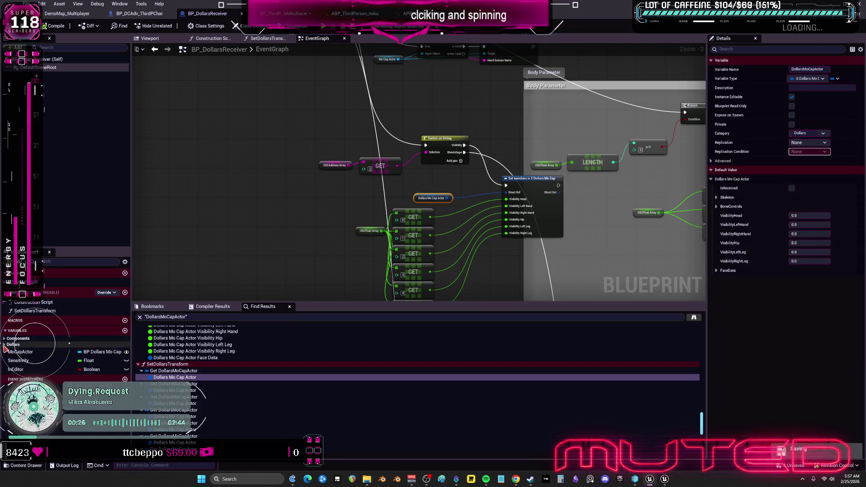
{"action": "scroll", "coordinate": [39, 369], "scroll_direction": "up", "scroll_amount": 2}
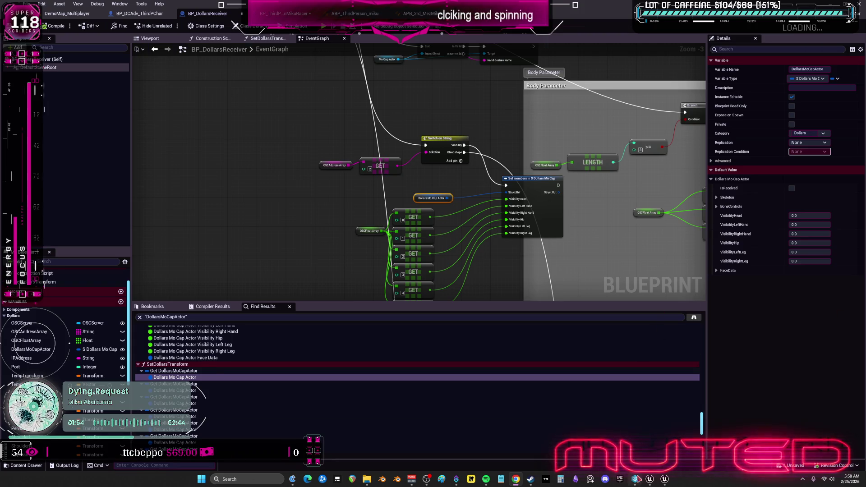
{"action": "mouse_move", "coordinate": [650, 483]}
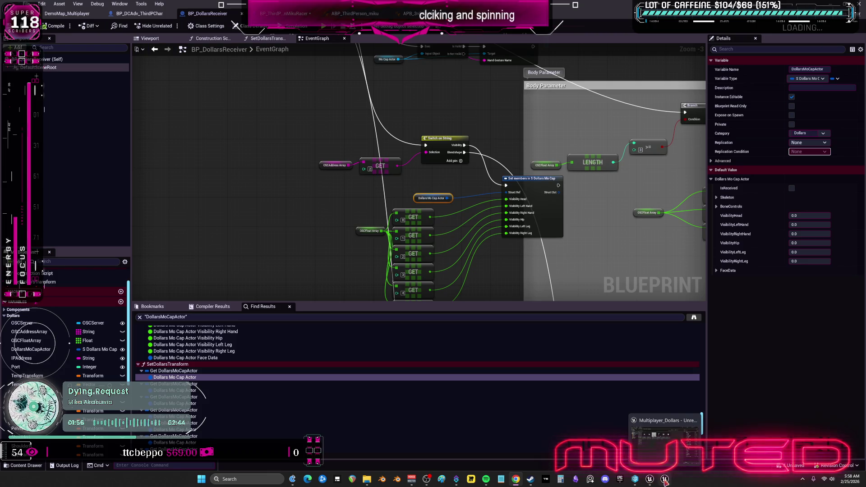
{"action": "left_click", "coordinate": [650, 444]}
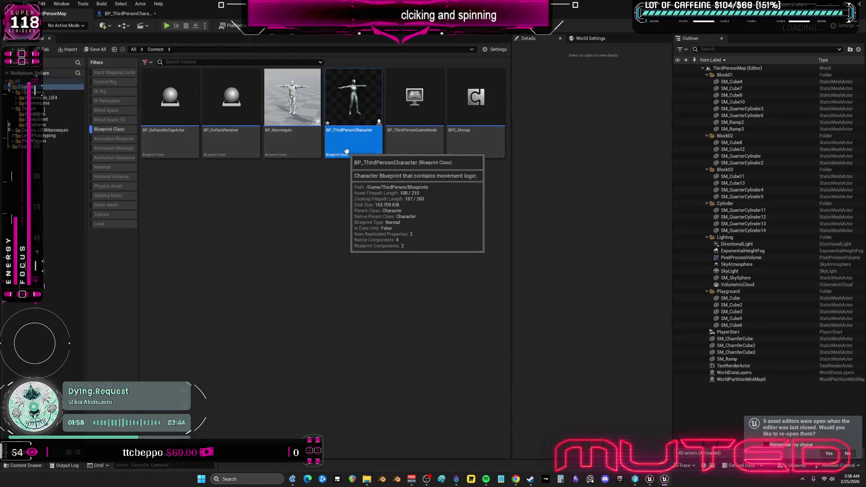
{"action": "double_click", "coordinate": [349, 153]}
{"action": "left_click_drag", "start_coordinate": [349, 154], "coordinate": [237, 155]}
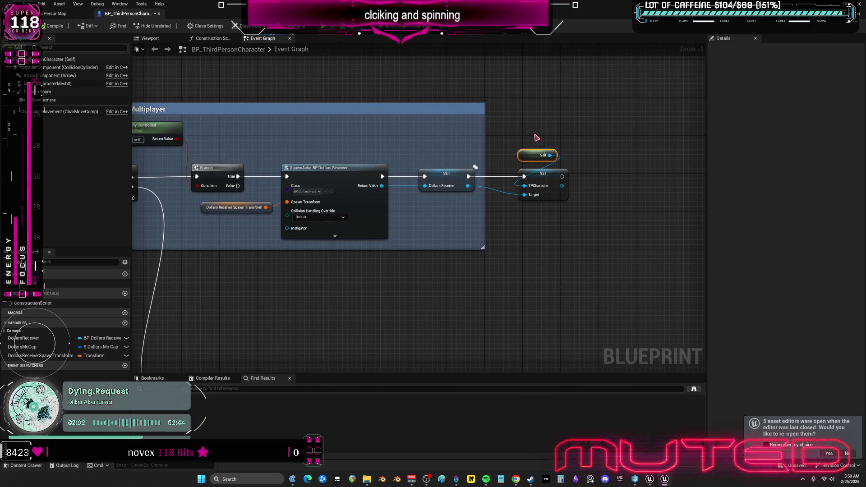
{"action": "left_click", "coordinate": [537, 174]}
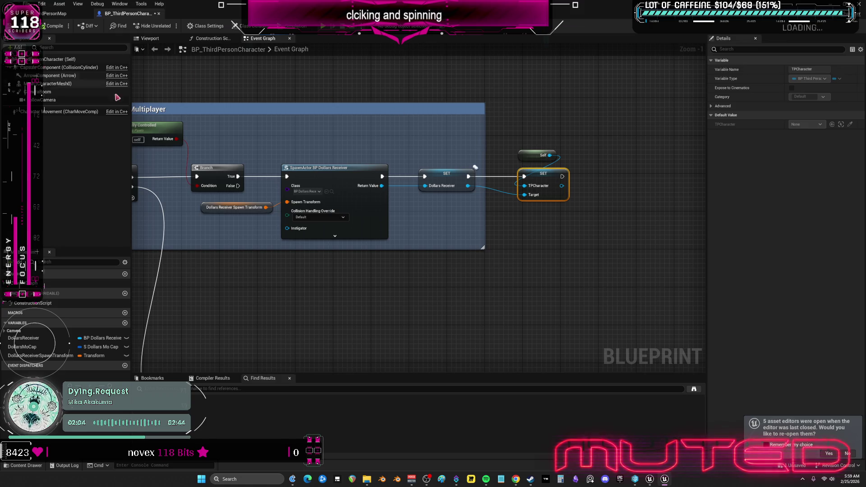
{"action": "left_click", "coordinate": [27, 338]}
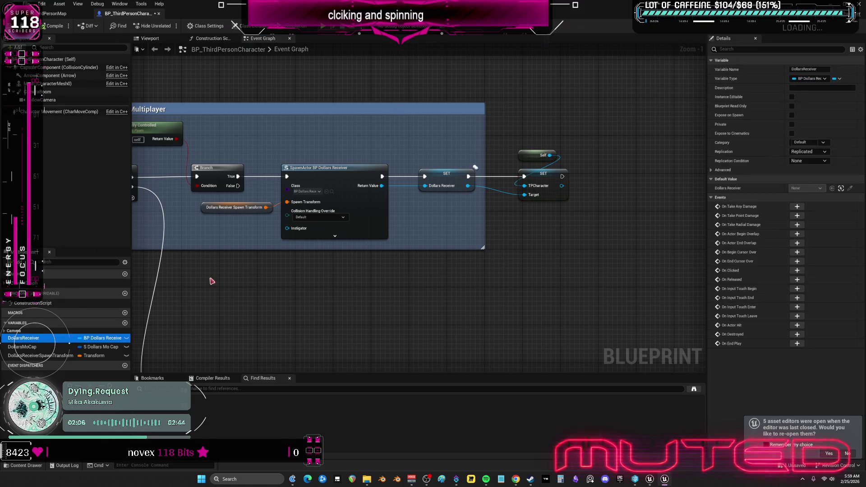
{"action": "left_click", "coordinate": [57, 14]}
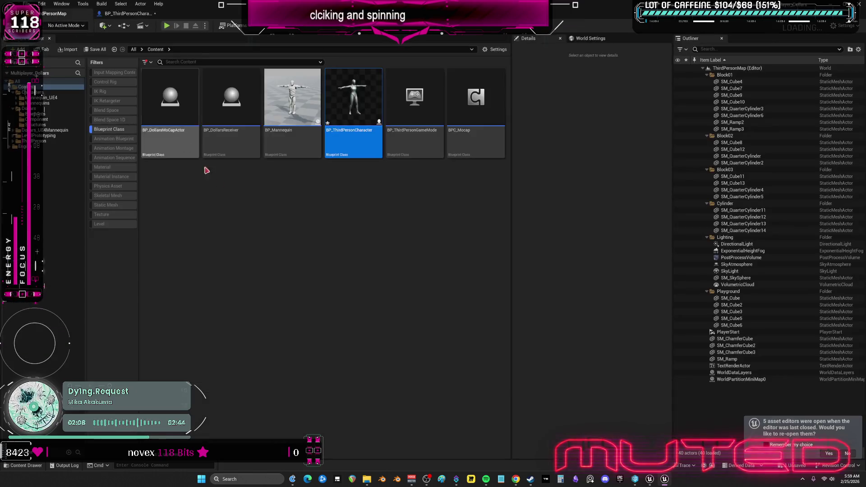
{"action": "left_click", "coordinate": [238, 135]}
{"action": "double_click", "coordinate": [238, 135]}
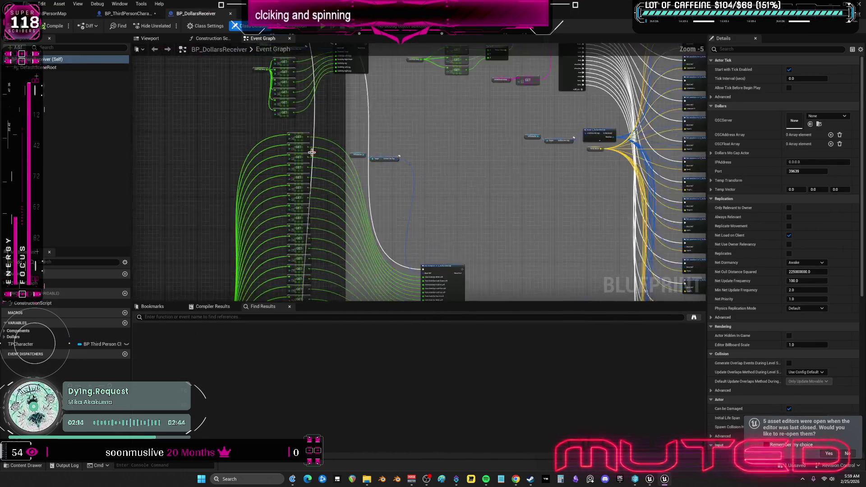
Step: Show the Dollars Mo Cap node's details, then focus the BP_DollarsReceiver event graph
{"action": "scroll", "coordinate": [384, 173], "scroll_direction": "up", "scroll_amount": 3}
{"action": "right_click", "coordinate": [384, 172]}
{"action": "left_click", "coordinate": [308, 129]}
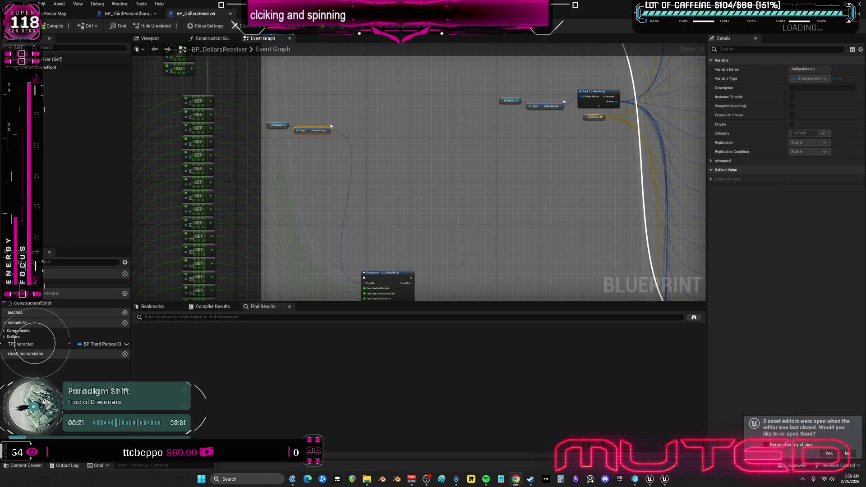
{"action": "left_click", "coordinate": [168, 61]}
Step: Cycle back to BP_ThirdPersonCharacter and show its replicated S Dollars Mo Cap variable DollarsMoCap
{"action": "key", "text": "ctrl+Tab"}
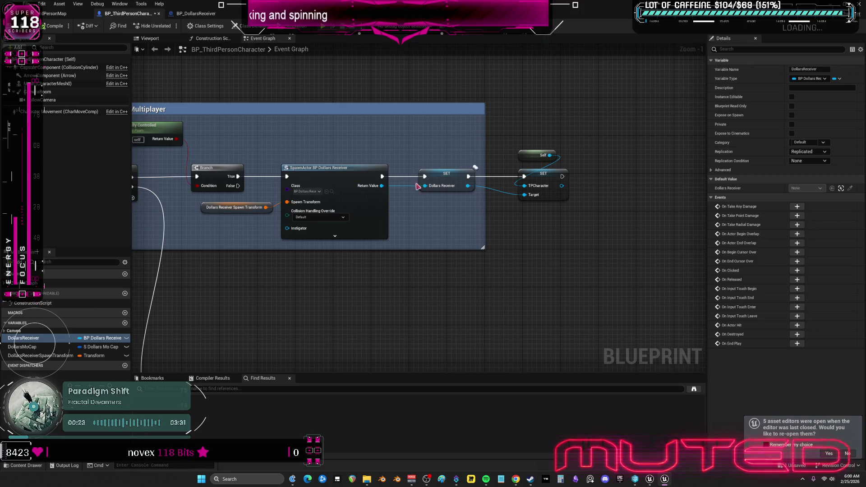
{"action": "key", "text": "ctrl+Tab"}
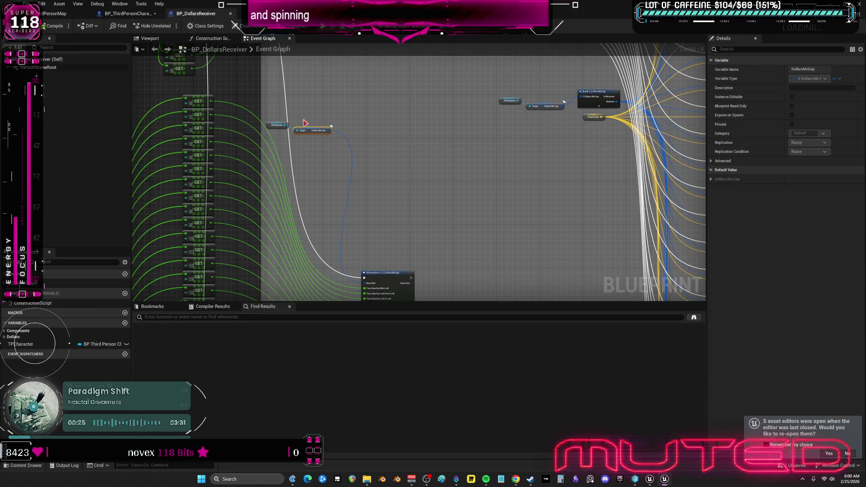
{"action": "key", "text": "ctrl+Tab"}
{"action": "left_click", "coordinate": [54, 347]}
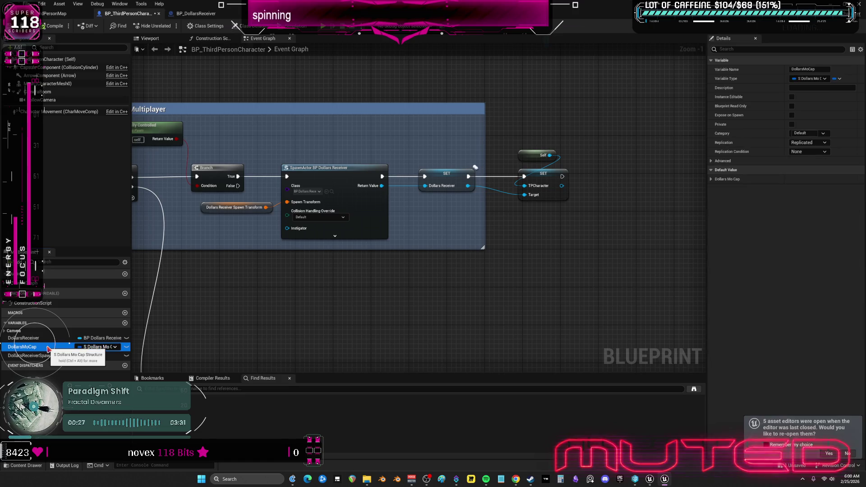
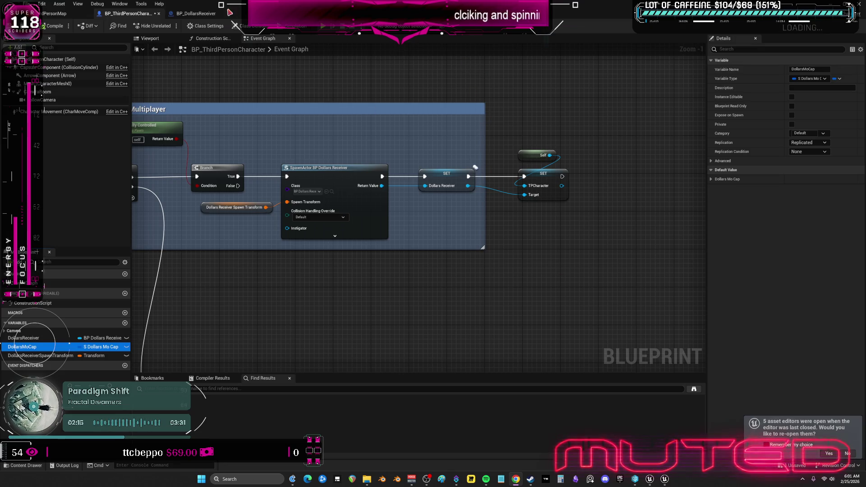
Step: Compare the BP_DollarsReceiver and BP_ThirdPersonCharacter graphs, then bring forward the other editor's receiver search results
{"action": "scroll", "coordinate": [376, 140], "scroll_direction": "down", "scroll_amount": 1}
{"action": "right_click", "coordinate": [377, 139]}
{"action": "left_click", "coordinate": [541, 155]}
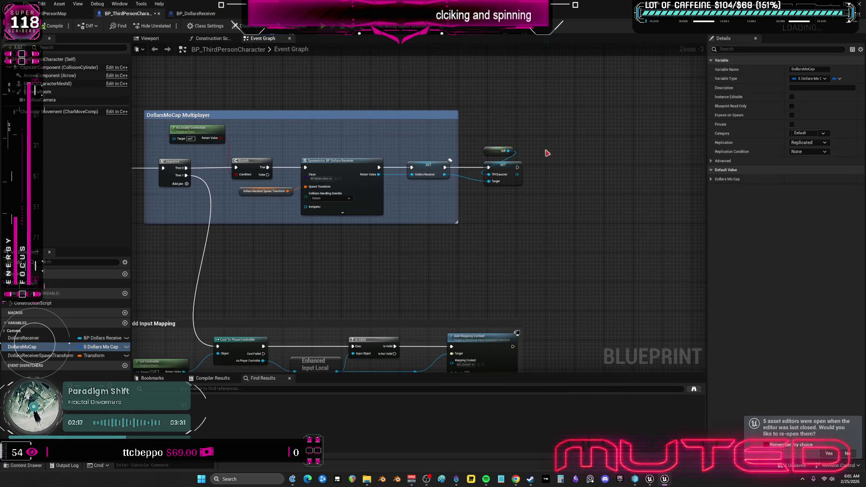
{"action": "scroll", "coordinate": [548, 149], "scroll_direction": "up", "scroll_amount": 2}
{"action": "left_click", "coordinate": [196, 14]}
{"action": "scroll", "coordinate": [310, 135], "scroll_direction": "up", "scroll_amount": 5}
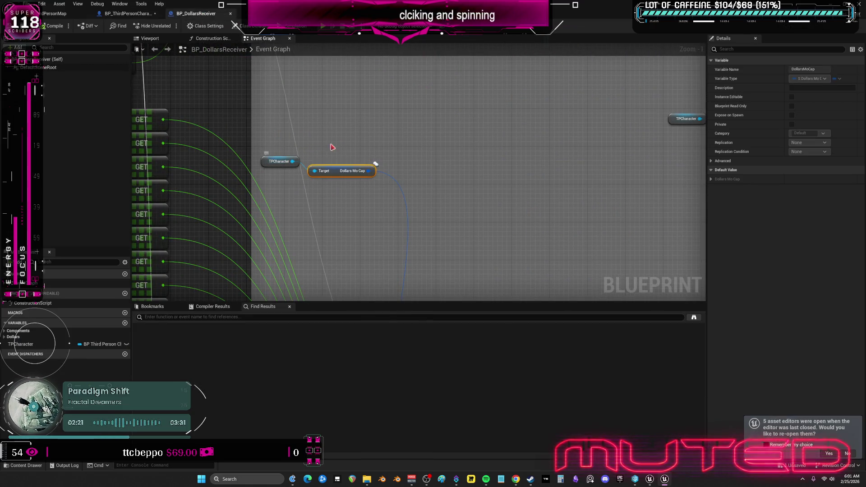
{"action": "left_click", "coordinate": [139, 15]}
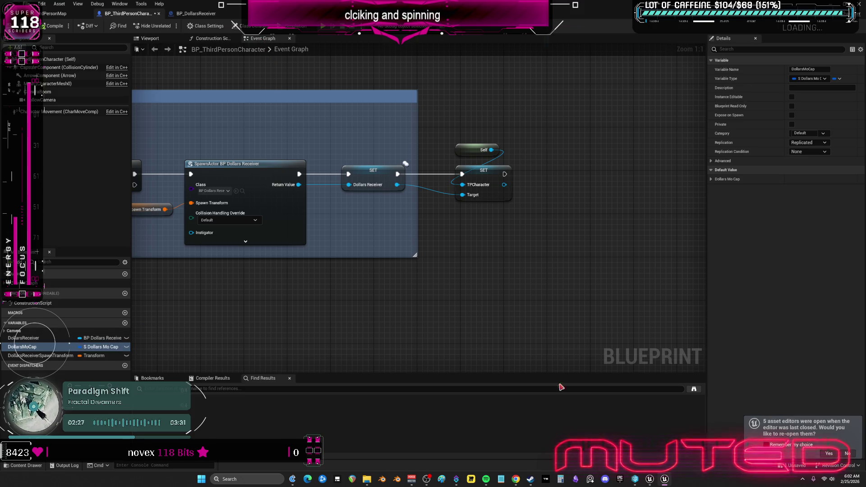
{"action": "left_click", "coordinate": [665, 482]}
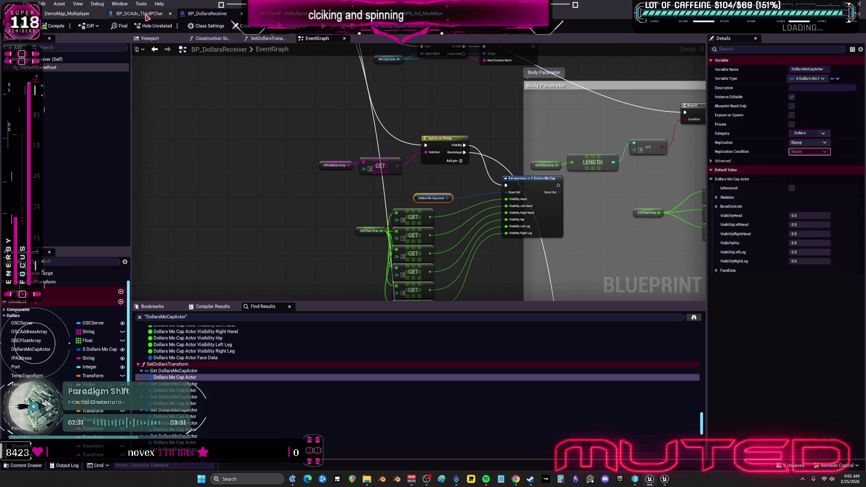
Step: Go to BP_DCAdv_ThirdPChar's event graph and add a new Boolean variable, NewVar
{"action": "left_click", "coordinate": [283, 14]}
{"action": "left_click", "coordinate": [140, 14]}
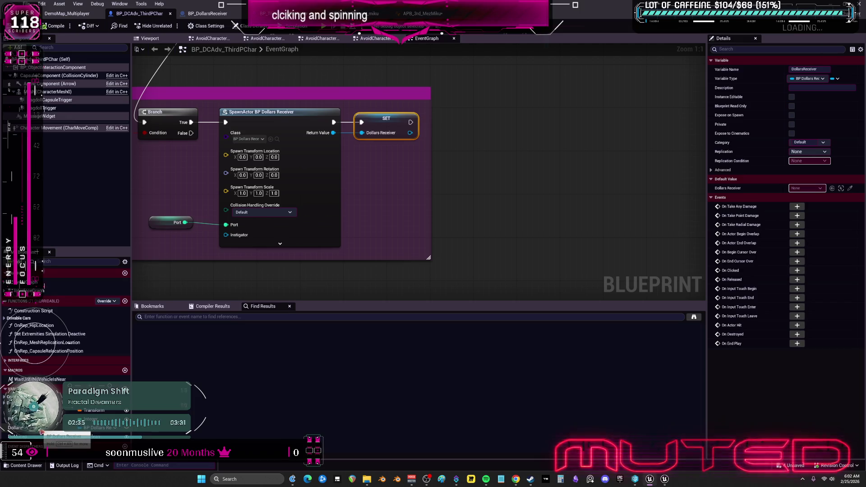
{"action": "left_click", "coordinate": [126, 389]}
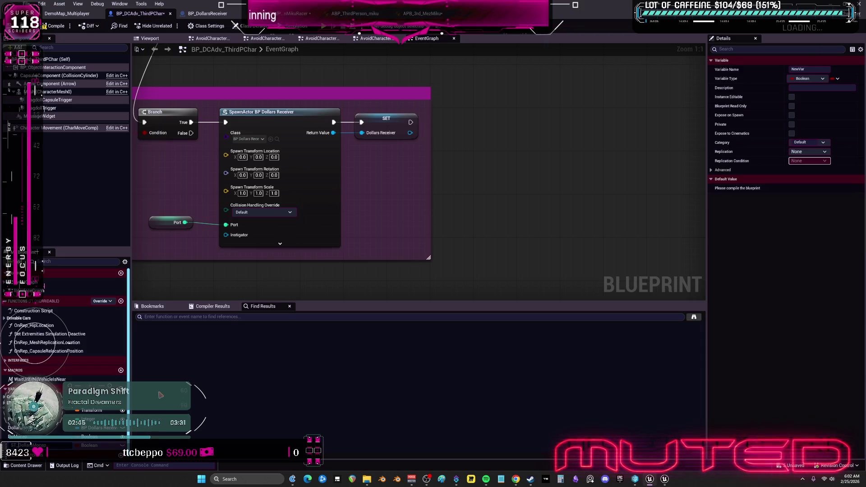
Step: Change the variable's type to the S Dollars Mo Cap structure by searching 'dollars'
{"action": "left_click", "coordinate": [812, 79]}
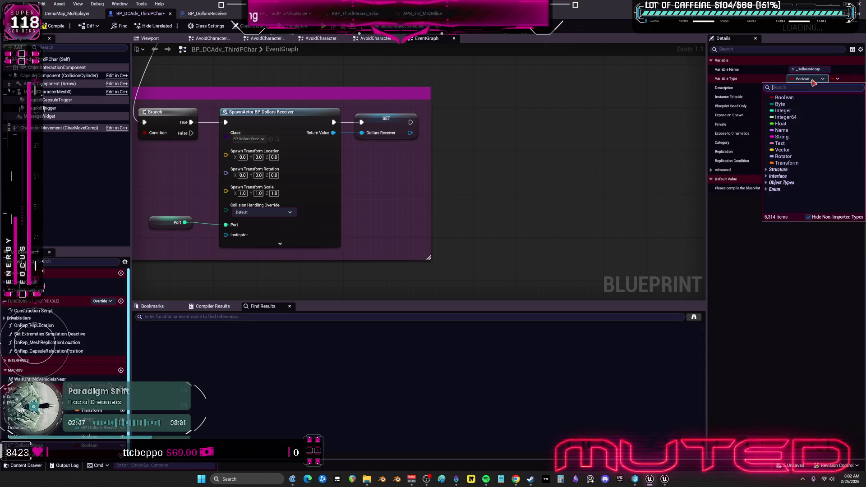
{"action": "type", "text": "dollars"}
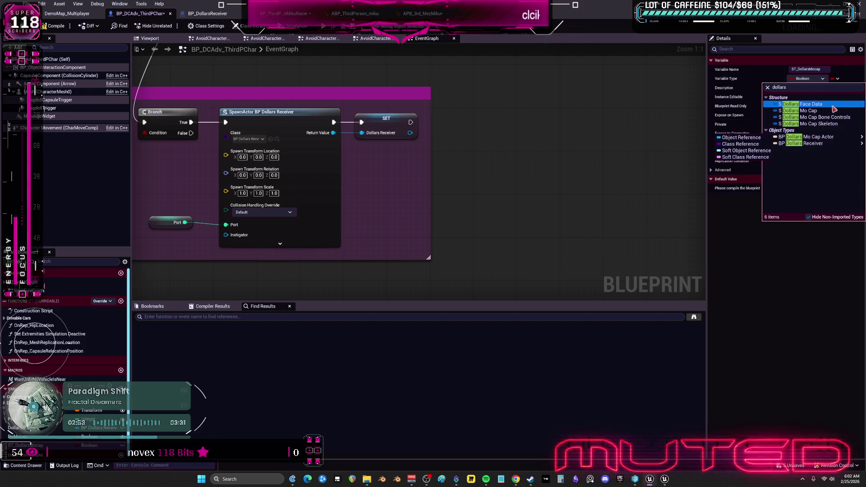
{"action": "left_click", "coordinate": [691, 164]}
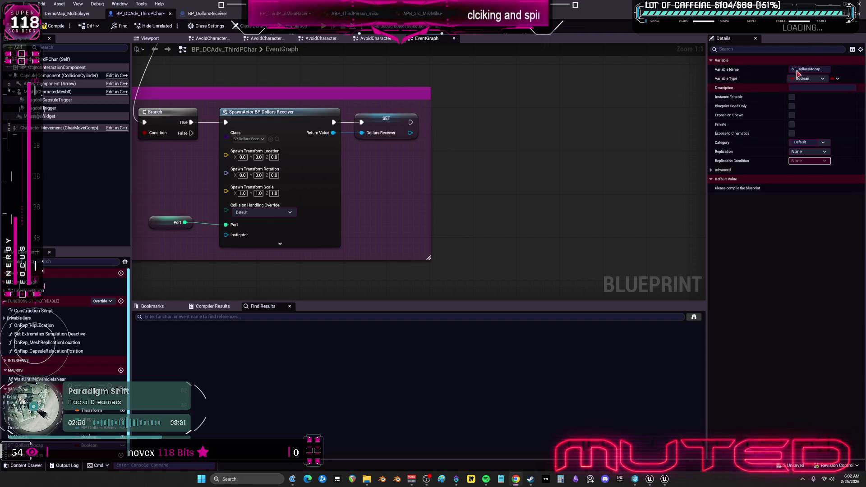
{"action": "left_click", "coordinate": [816, 80]}
{"action": "type", "text": "dollars"}
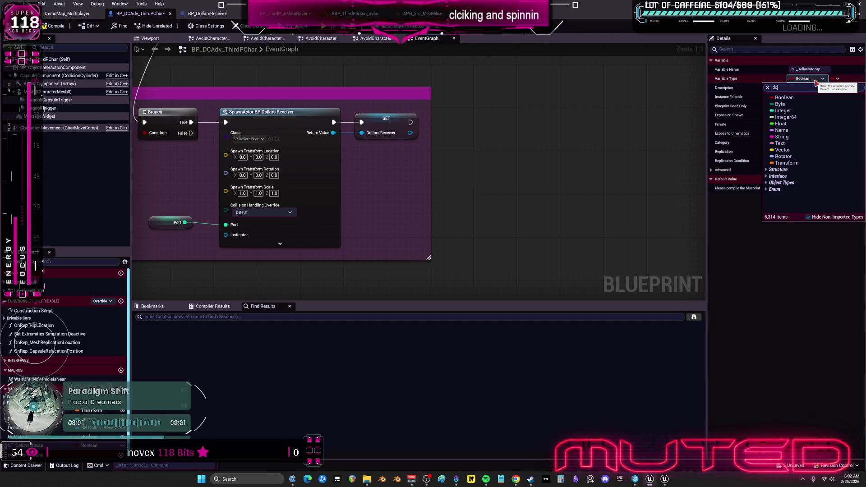
{"action": "left_click", "coordinate": [808, 111]}
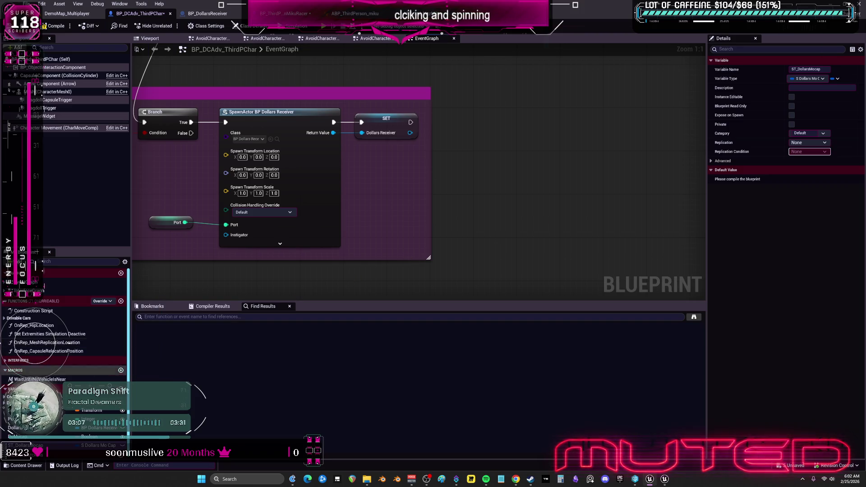
Step: Compile the blueprint and drag ST_DollarsMocap into the graph, cancelling the get/set choice
{"action": "left_click", "coordinate": [45, 26]}
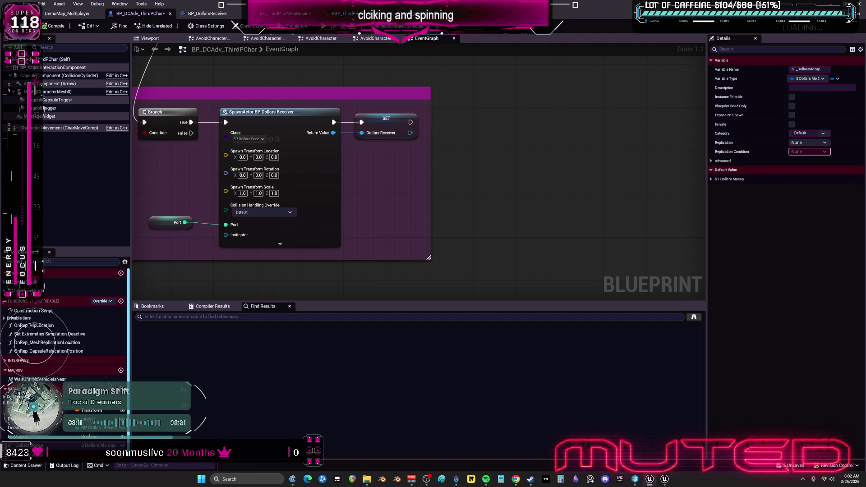
{"action": "mouse_move", "coordinate": [26, 446]}
{"action": "left_mouse_down"}
{"action": "mouse_move", "coordinate": [410, 218]}
{"action": "mouse_move", "coordinate": [459, 148]}
{"action": "left_mouse_up"}
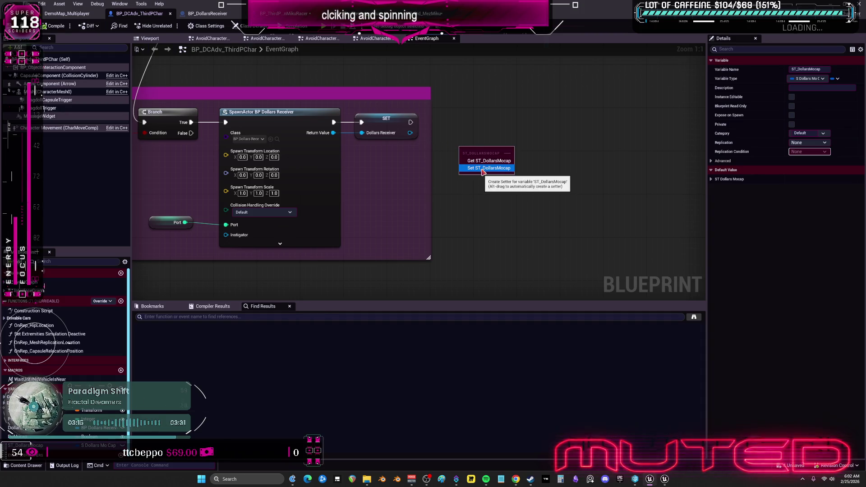
{"action": "key", "text": "Escape"}
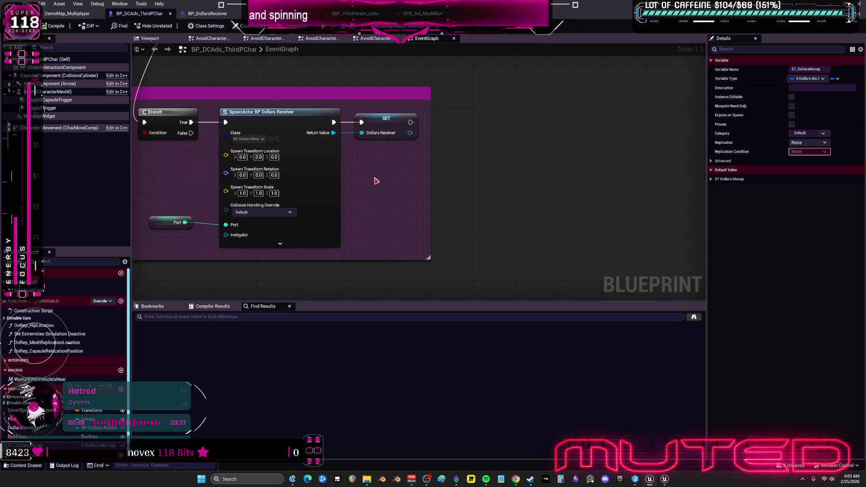
Step: Add a Self reference node and place it below the Dollars Receiver SET node
{"action": "right_click", "coordinate": [493, 145]}
{"action": "type", "text": "self"}
{"action": "left_click", "coordinate": [531, 169]}
{"action": "mouse_move", "coordinate": [518, 152]}
{"action": "left_mouse_down"}
{"action": "mouse_move", "coordinate": [478, 212]}
{"action": "mouse_move", "coordinate": [410, 234]}
{"action": "left_mouse_up"}
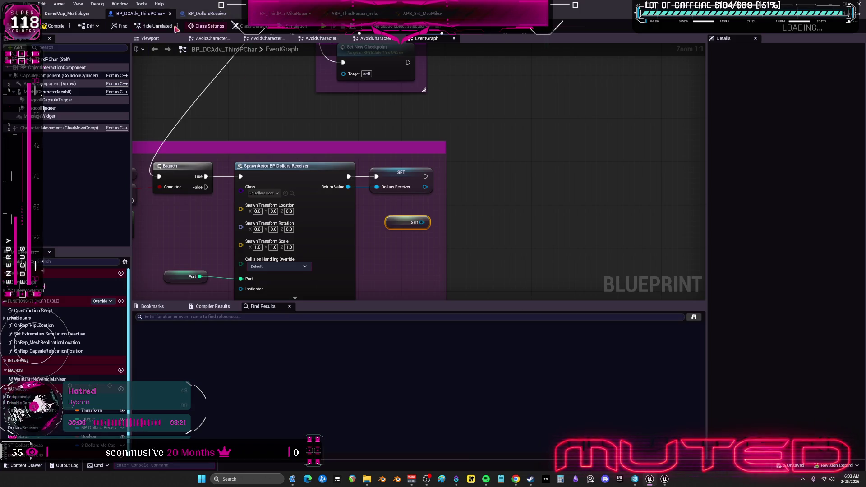
Step: Check the other editor windows and end on BP_DollarsReceiver's event graph
{"action": "left_click", "coordinate": [666, 481]}
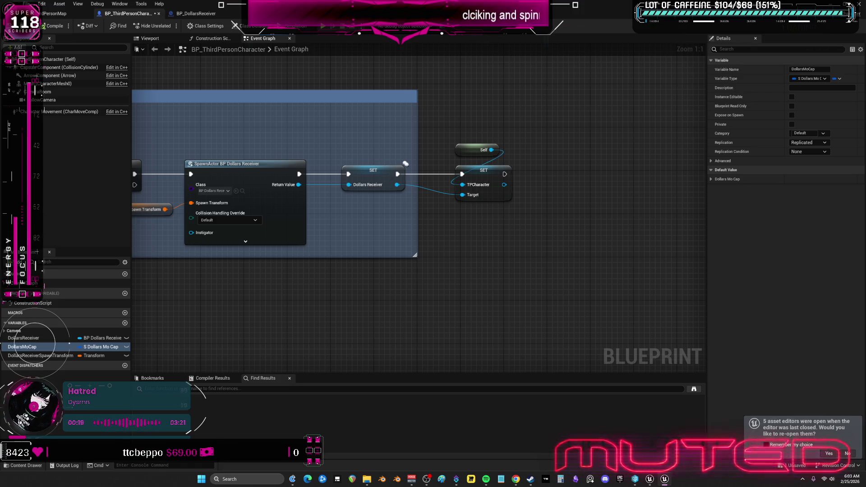
{"action": "left_click", "coordinate": [665, 481]}
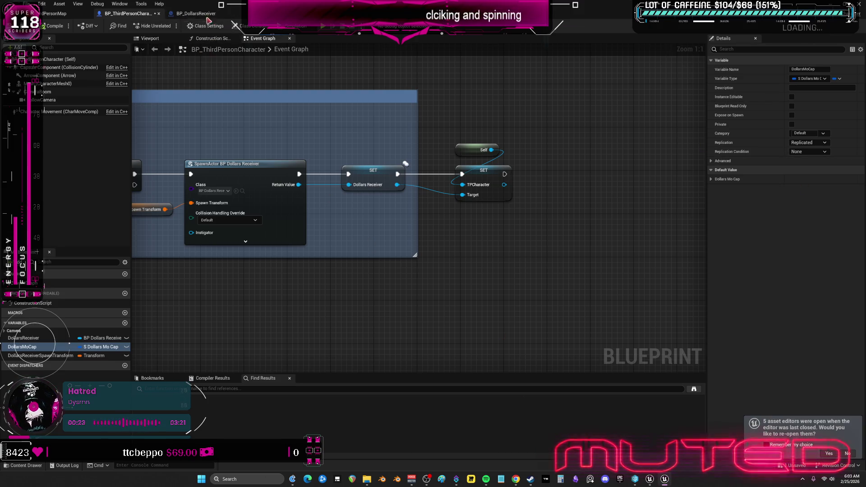
{"action": "left_click", "coordinate": [198, 13]}
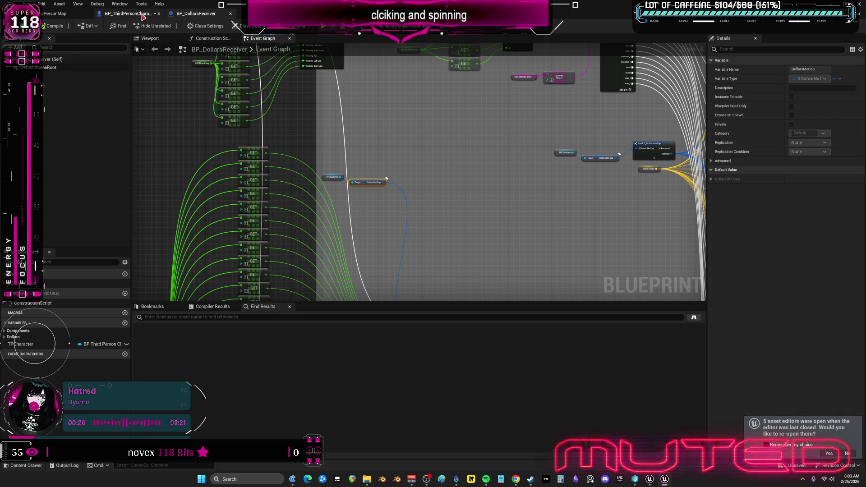
{"action": "left_click", "coordinate": [55, 14]}
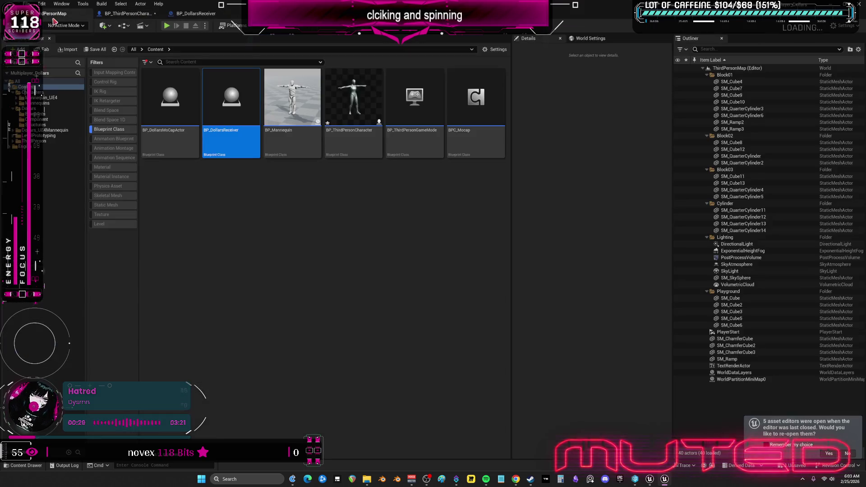
{"action": "left_click", "coordinate": [651, 479]}
{"action": "left_click", "coordinate": [663, 480]}
{"action": "left_click", "coordinate": [663, 479]}
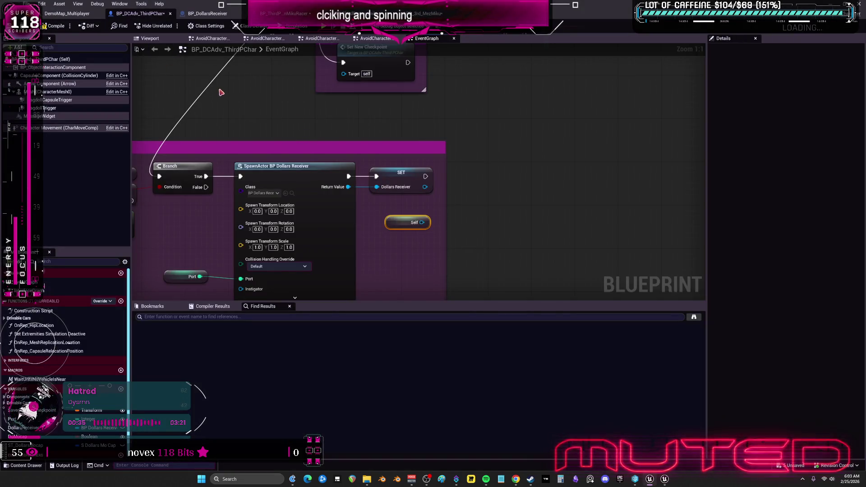
{"action": "left_click", "coordinate": [207, 14]}
Step: Change MoCapActor's type to a BP DCAdv Third PChar object reference and confirm the change
{"action": "scroll", "coordinate": [54, 330], "scroll_direction": "down", "scroll_amount": 6}
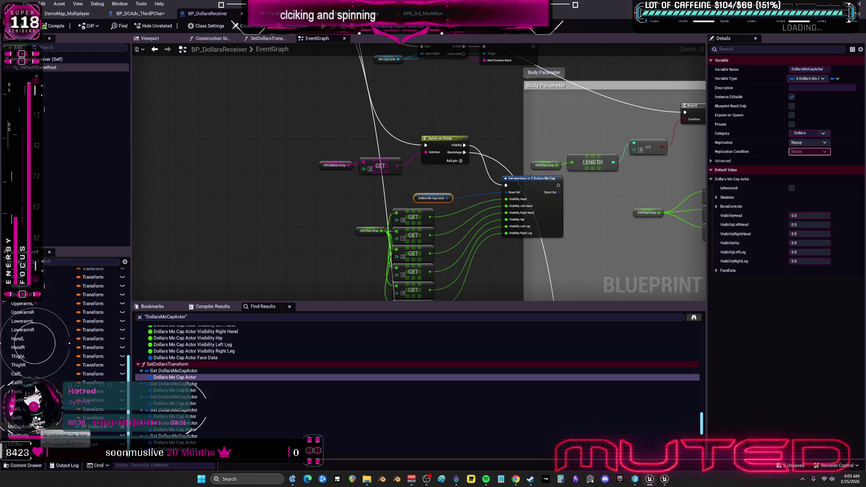
{"action": "left_click", "coordinate": [27, 427]}
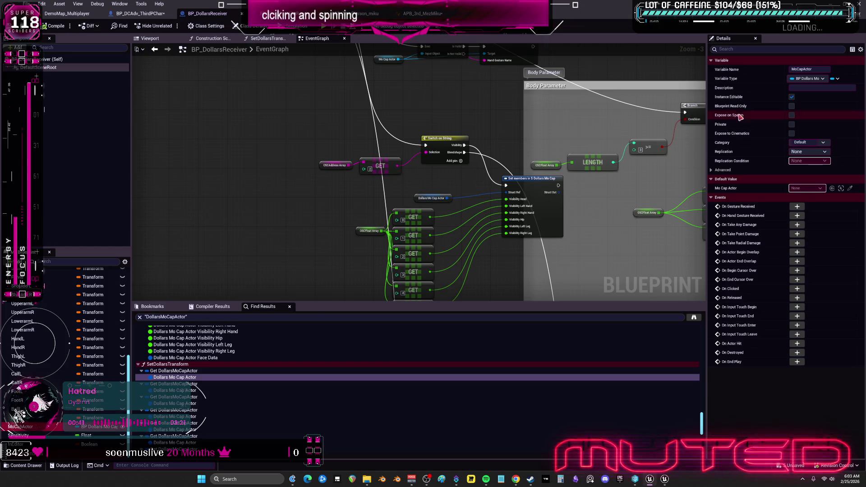
{"action": "left_click", "coordinate": [828, 79]}
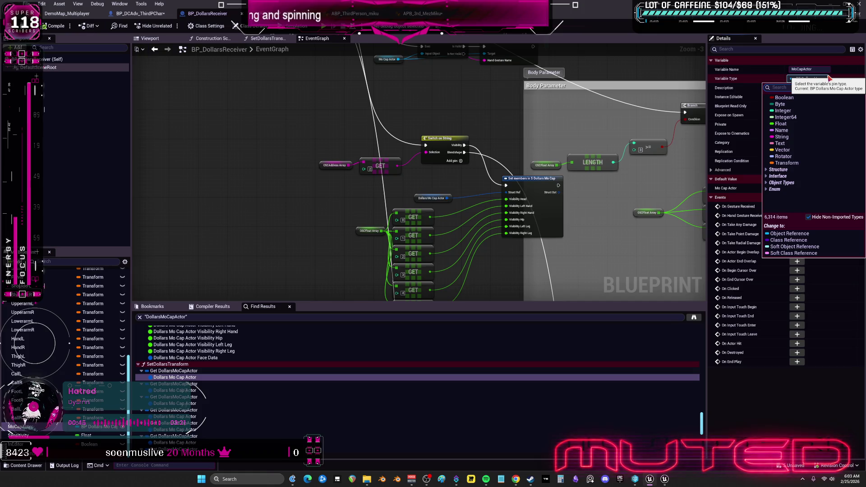
{"action": "type", "text": "bp_d"}
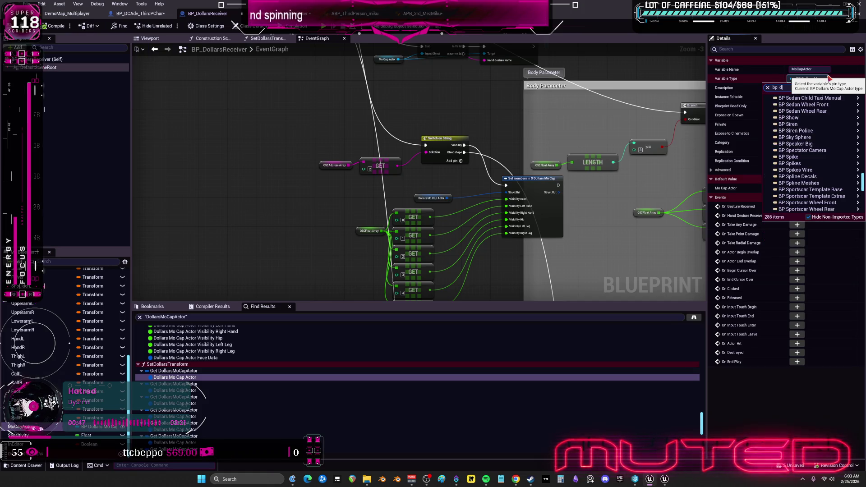
{"action": "type", "text": "cad"}
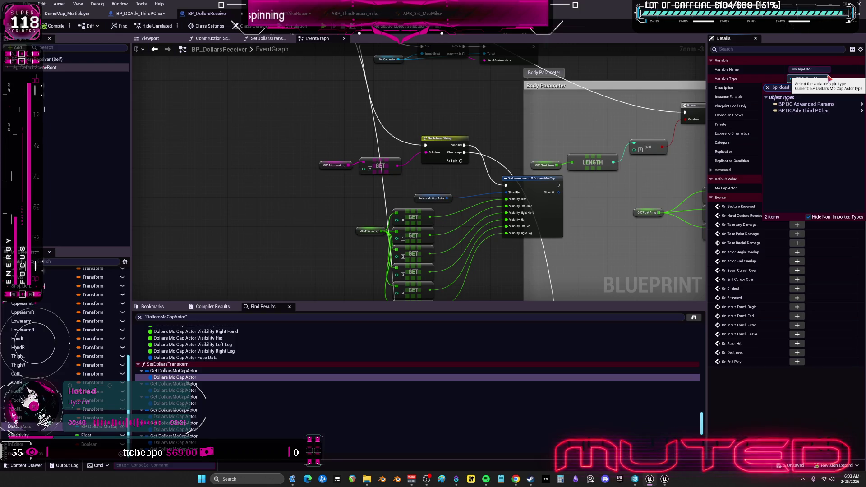
{"action": "mouse_move", "coordinate": [807, 111]}
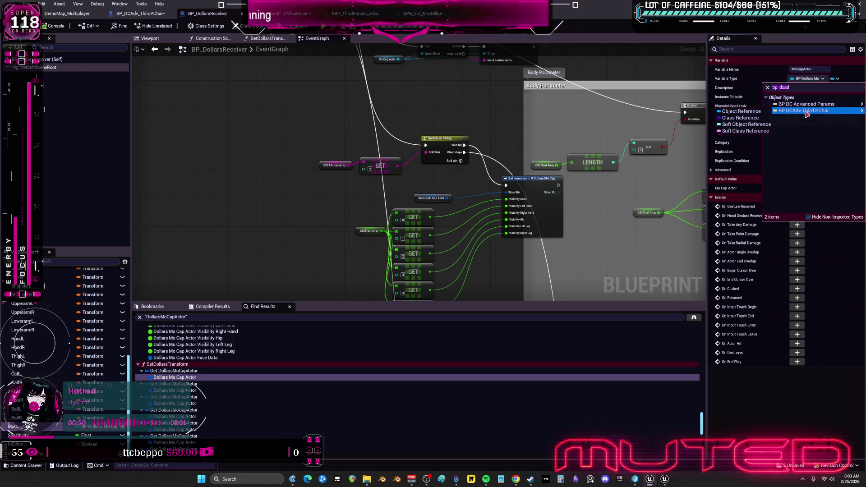
{"action": "left_click", "coordinate": [760, 113]}
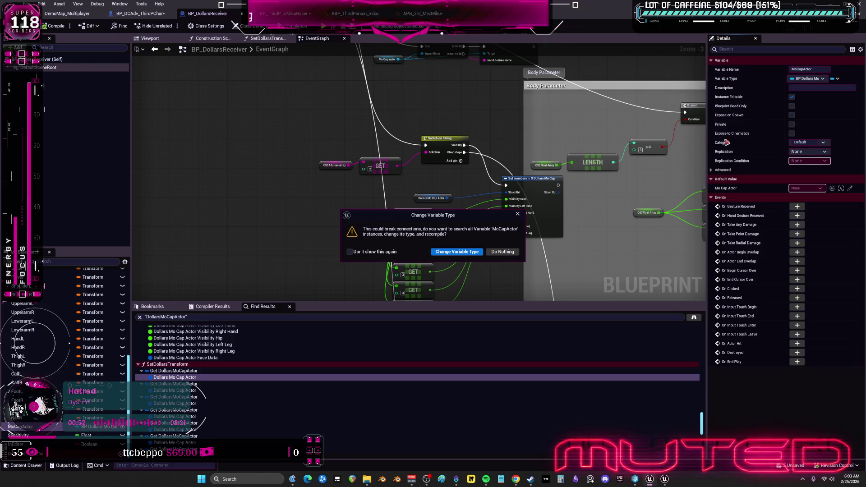
{"action": "left_click", "coordinate": [457, 251]}
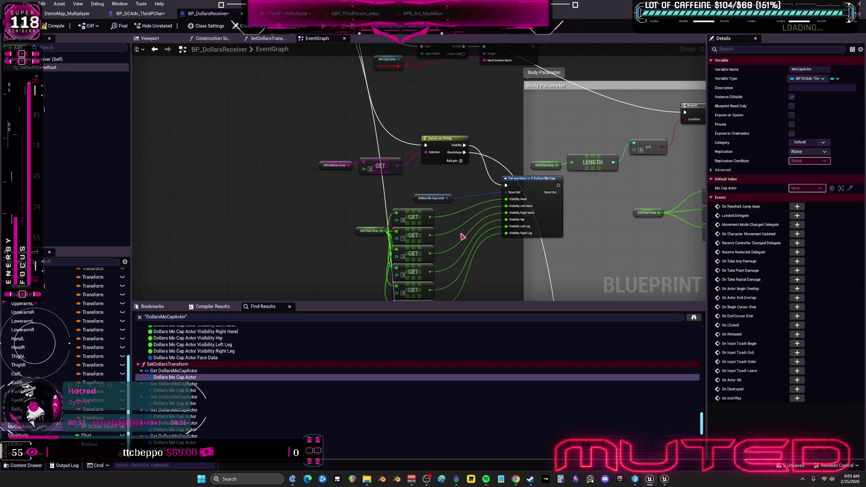
Step: Connect Mo Cap Actor to Is Valid's Input Object and compile, revealing 4 errors
{"action": "scroll", "coordinate": [445, 186], "scroll_direction": "up", "scroll_amount": 3}
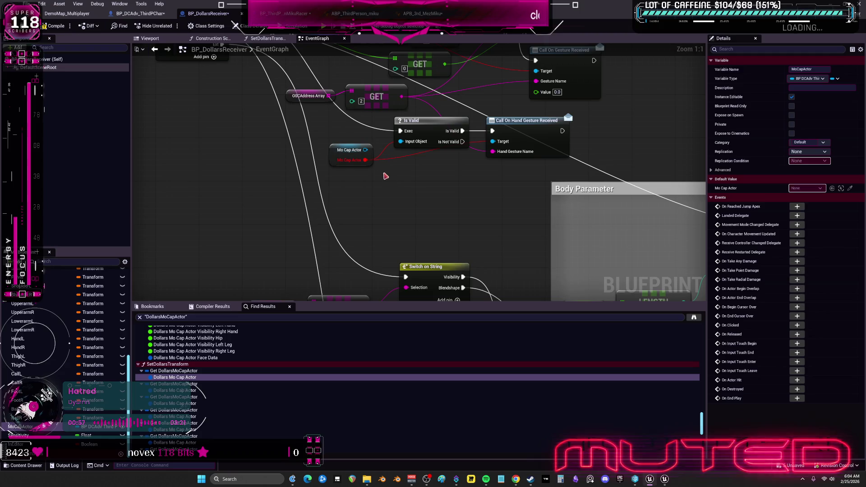
{"action": "left_click_drag", "start_coordinate": [367, 153], "coordinate": [366, 151]}
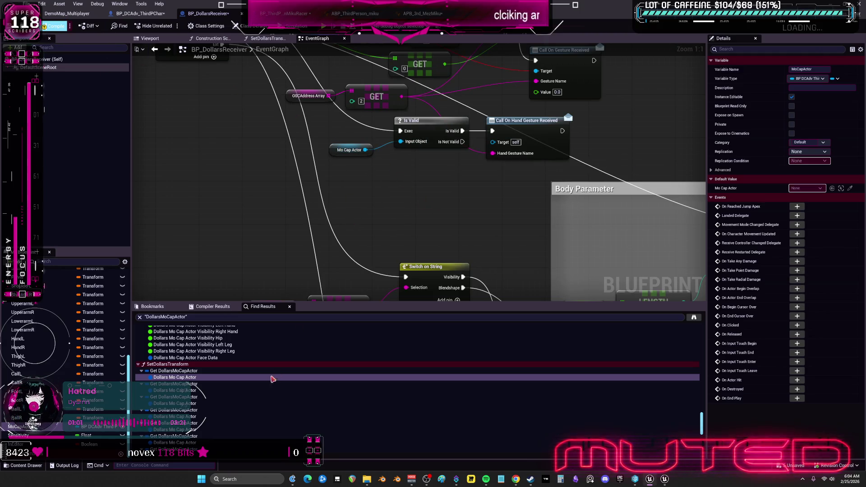
{"action": "key", "text": "F7"}
{"action": "left_click", "coordinate": [190, 318]}
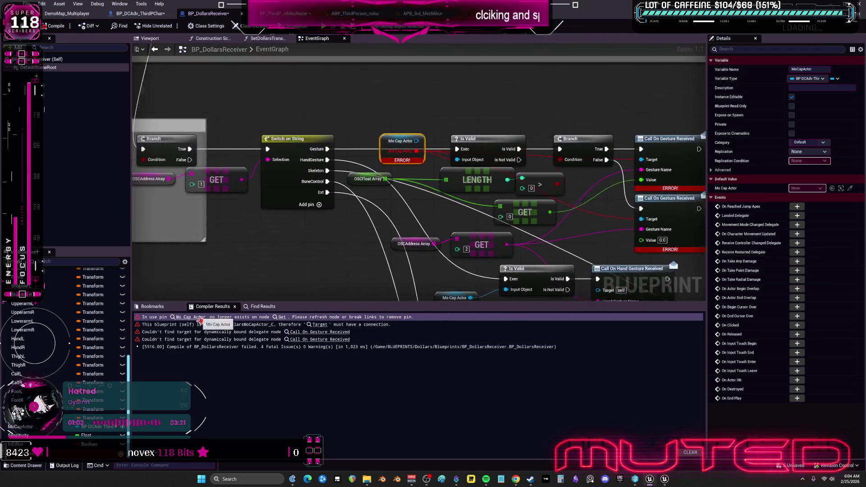
Step: Rewire Mo Cap Actor through its valid output, inspect the gesture error node, then return to the main editor
{"action": "left_click_drag", "start_coordinate": [435, 176], "coordinate": [432, 165]}
{"action": "left_click", "coordinate": [300, 332]}
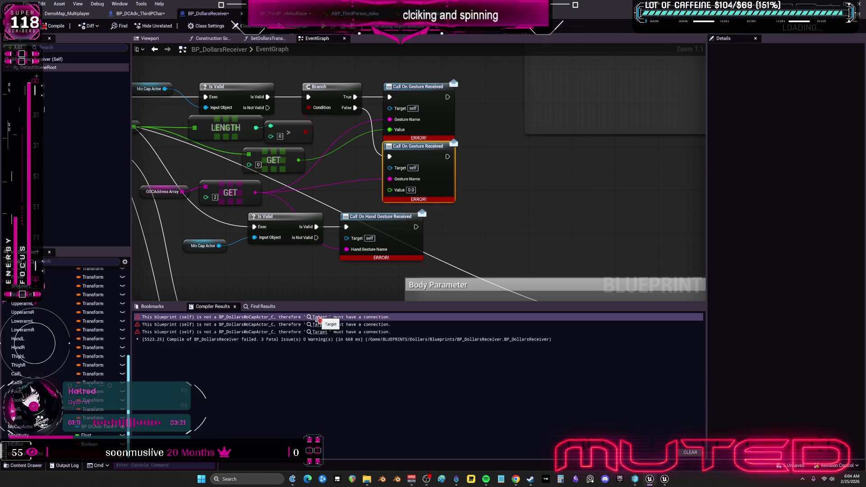
{"action": "left_click_drag", "start_coordinate": [318, 160], "coordinate": [409, 186]}
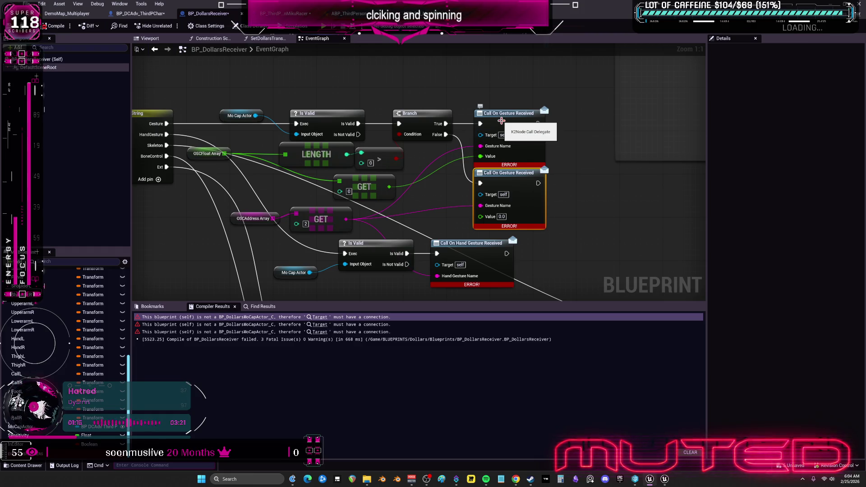
{"action": "mouse_move", "coordinate": [665, 481]}
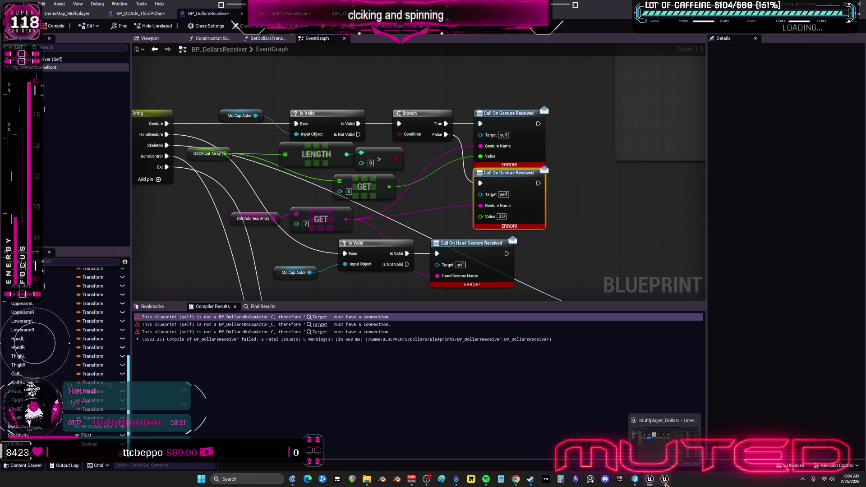
{"action": "left_click", "coordinate": [665, 481]}
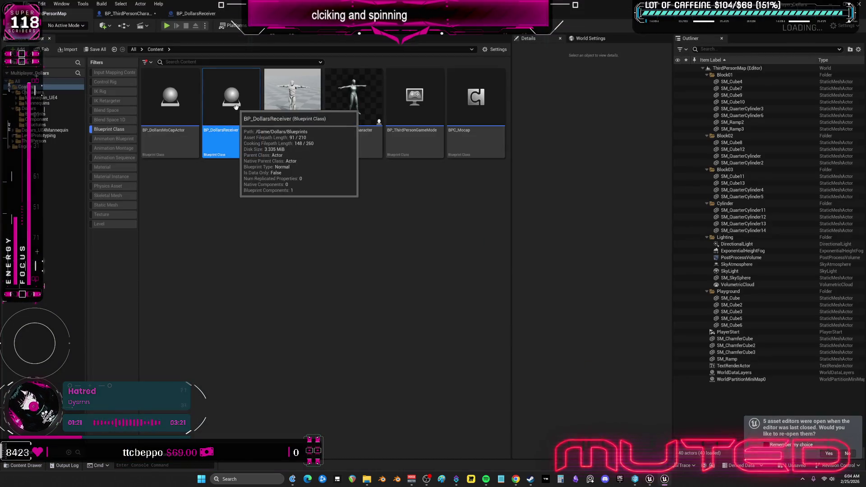
Step: Open BP_ThirdPersonCharacter and survey BP_DollarsReceiver's Parse, Body Parameter and Switch on String nodes
{"action": "double_click", "coordinate": [340, 101]}
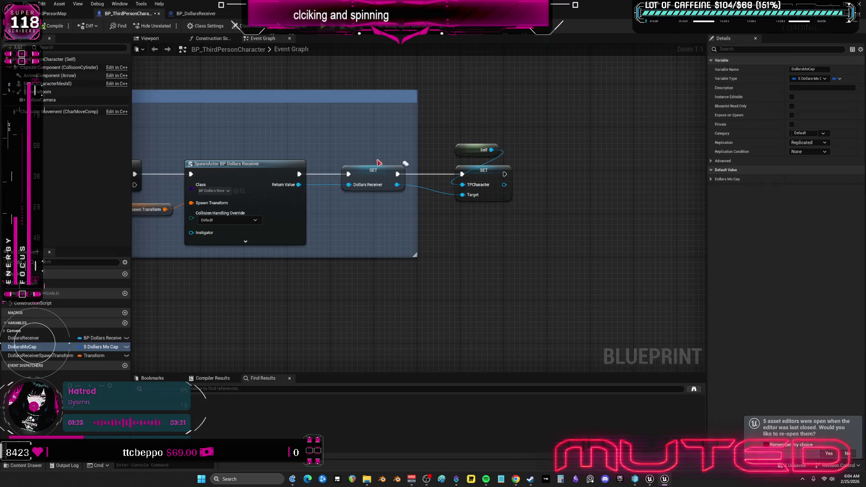
{"action": "scroll", "coordinate": [380, 140], "scroll_direction": "down", "scroll_amount": 5}
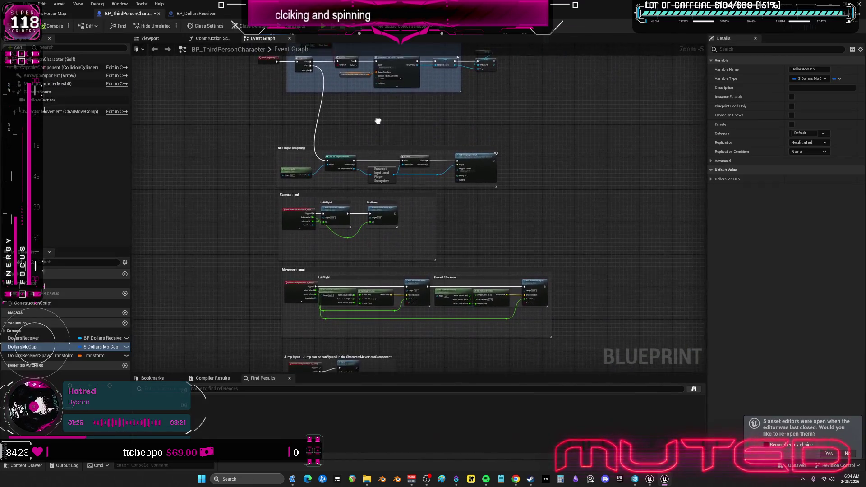
{"action": "left_click", "coordinate": [196, 13]}
{"action": "left_click_drag", "start_coordinate": [396, 120], "coordinate": [378, 203]}
{"action": "scroll", "coordinate": [378, 202], "scroll_direction": "down", "scroll_amount": 2}
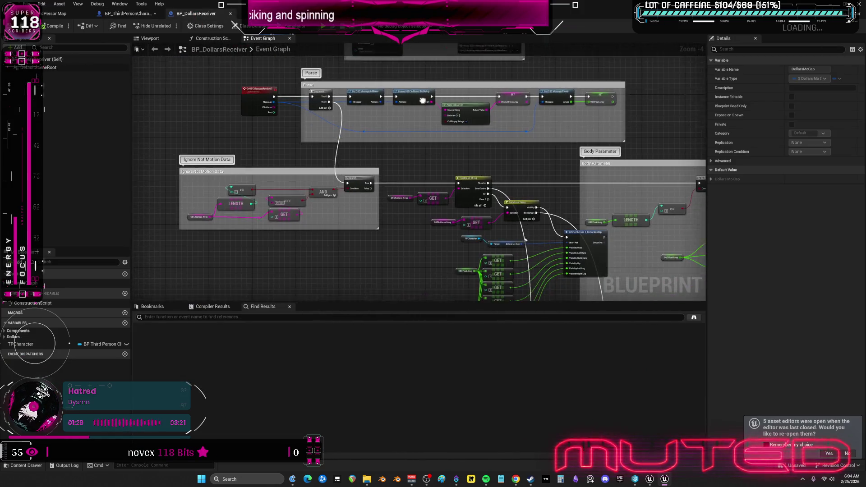
{"action": "mouse_move", "coordinate": [465, 149]}
{"action": "left_mouse_down"}
{"action": "mouse_move", "coordinate": [217, 113]}
{"action": "mouse_move", "coordinate": [217, 266]}
{"action": "mouse_move", "coordinate": [188, 174]}
{"action": "mouse_move", "coordinate": [387, 188]}
{"action": "mouse_move", "coordinate": [387, 113]}
{"action": "mouse_move", "coordinate": [388, 272]}
{"action": "mouse_move", "coordinate": [406, 284]}
{"action": "mouse_move", "coordinate": [429, 250]}
{"action": "mouse_move", "coordinate": [403, 166]}
{"action": "left_mouse_up"}
{"action": "scroll", "coordinate": [403, 167], "scroll_direction": "up", "scroll_amount": 4}
{"action": "mouse_move", "coordinate": [441, 89]}
{"action": "left_mouse_down"}
{"action": "mouse_move", "coordinate": [436, 98]}
{"action": "mouse_move", "coordinate": [350, 114]}
{"action": "mouse_move", "coordinate": [548, 301]}
{"action": "left_mouse_up"}
{"action": "mouse_move", "coordinate": [435, 160]}
{"action": "left_mouse_down"}
{"action": "mouse_move", "coordinate": [456, 144]}
{"action": "mouse_move", "coordinate": [406, 112]}
{"action": "mouse_move", "coordinate": [398, 95]}
{"action": "left_mouse_up"}
Step: Revisit the BP_ThirdPersonCharacter graph, then restore the BP_DollarsReceiver editor window and pan across it
{"action": "left_click", "coordinate": [137, 15]}
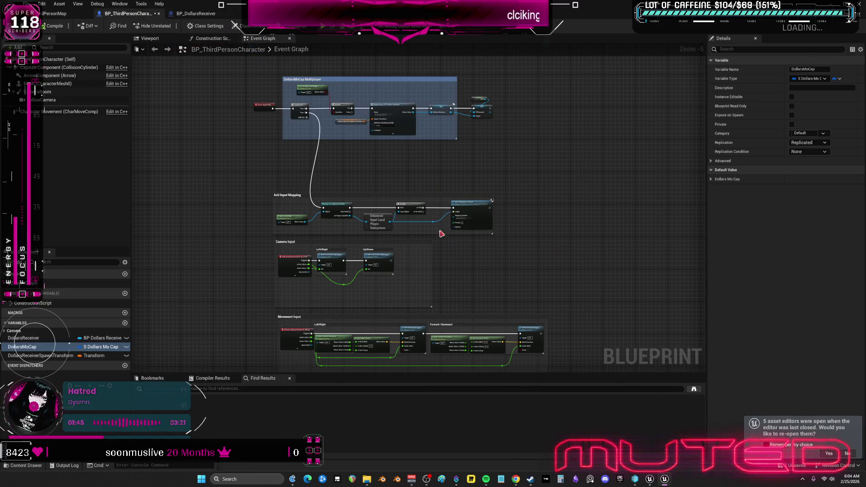
{"action": "left_click", "coordinate": [54, 14]}
{"action": "left_click", "coordinate": [128, 15]}
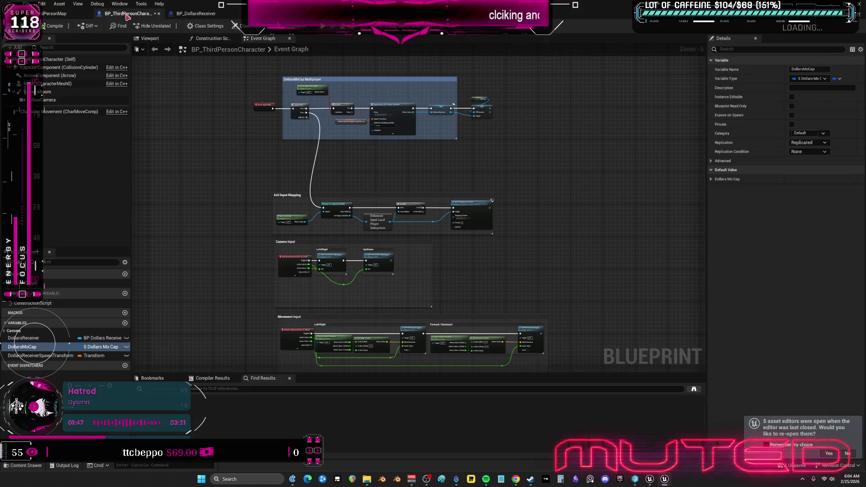
{"action": "left_click", "coordinate": [635, 481]}
{"action": "left_click", "coordinate": [650, 482]}
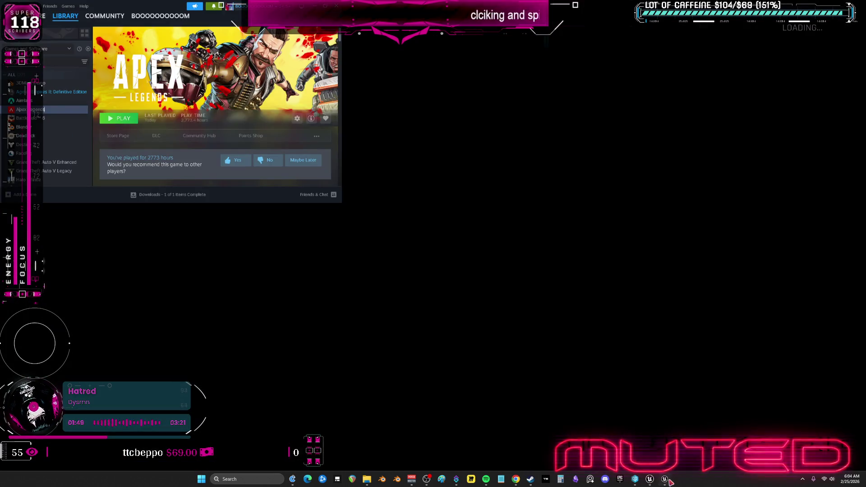
{"action": "left_click", "coordinate": [667, 481]}
{"action": "left_click", "coordinate": [667, 481]}
{"action": "left_click", "coordinate": [667, 481]}
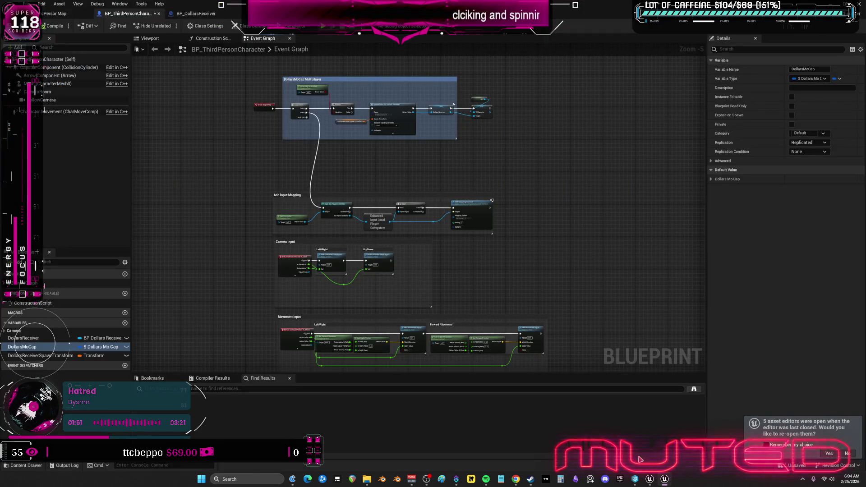
{"action": "left_click", "coordinate": [649, 480]}
{"action": "left_click_drag", "start_coordinate": [411, 207], "coordinate": [590, 201]}
{"action": "scroll", "coordinate": [582, 203], "scroll_direction": "down", "scroll_amount": 8}
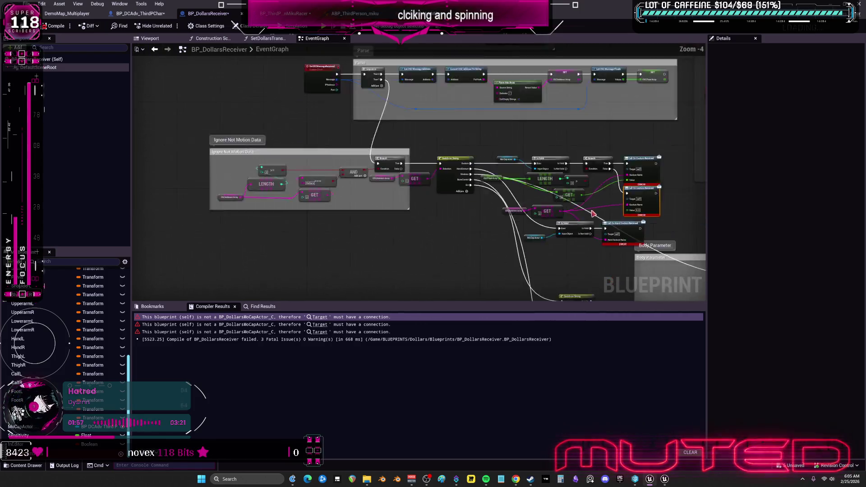
{"action": "scroll", "coordinate": [580, 205], "scroll_direction": "up", "scroll_amount": 5}
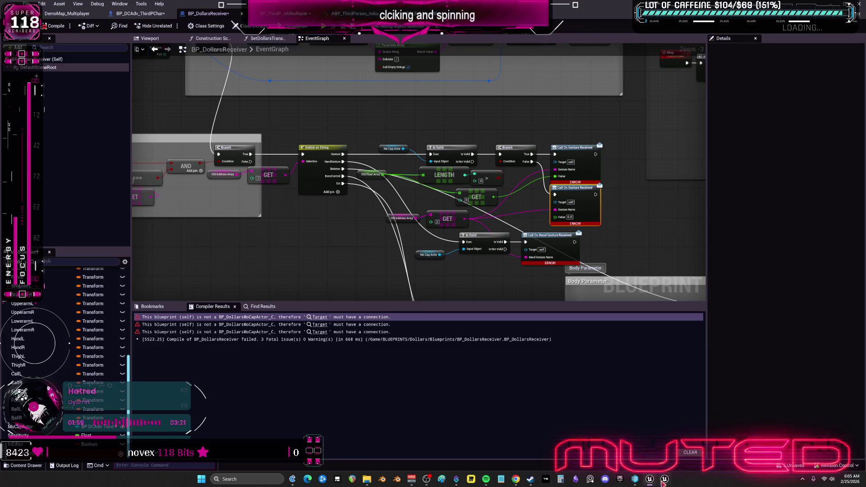
{"action": "left_click", "coordinate": [665, 479]}
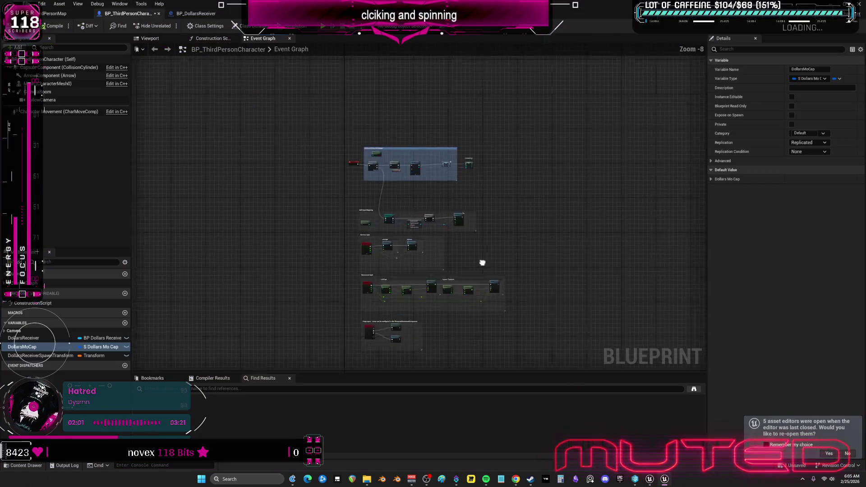
{"action": "left_click", "coordinate": [198, 15]}
{"action": "scroll", "coordinate": [206, 88], "scroll_direction": "down", "scroll_amount": 3}
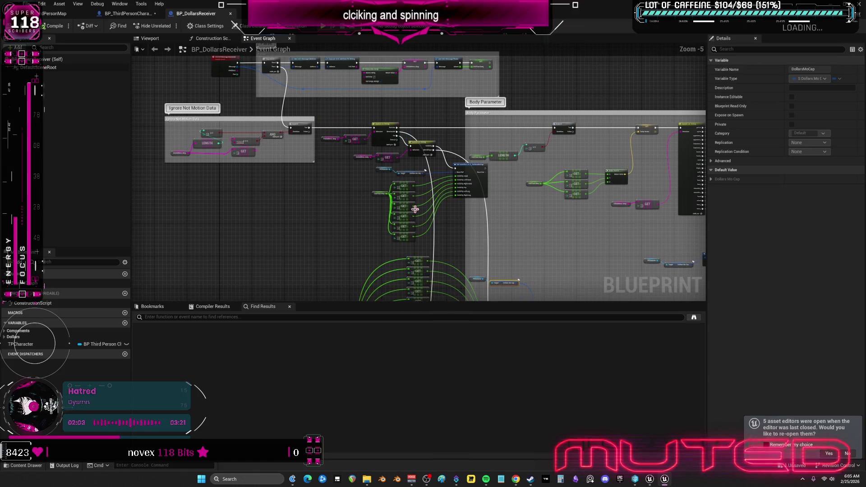
{"action": "scroll", "coordinate": [447, 162], "scroll_direction": "up", "scroll_amount": 1}
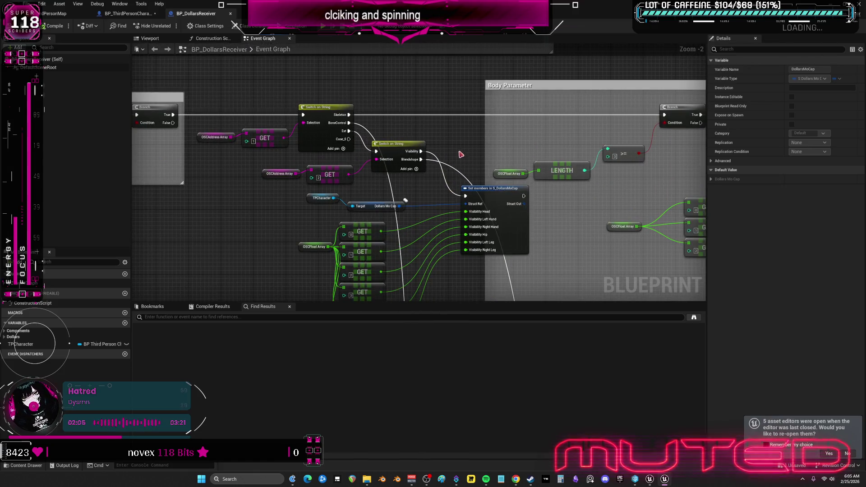
{"action": "scroll", "coordinate": [453, 157], "scroll_direction": "down", "scroll_amount": 2}
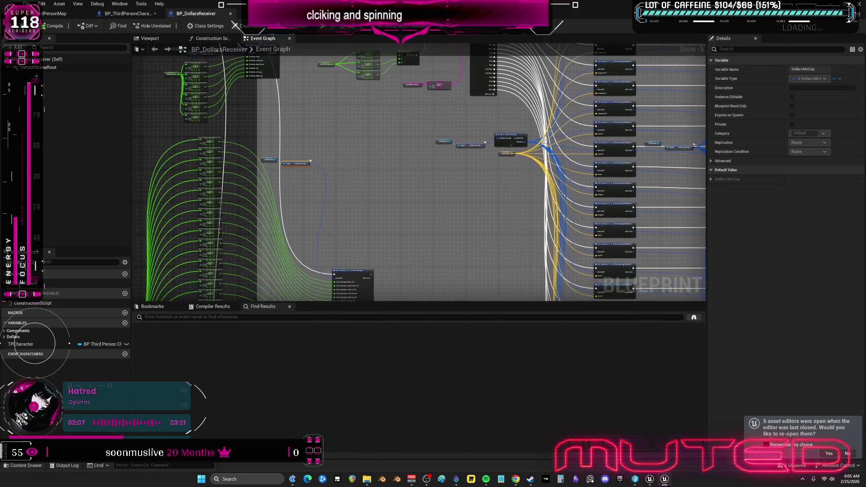
{"action": "scroll", "coordinate": [467, 203], "scroll_direction": "up", "scroll_amount": 4}
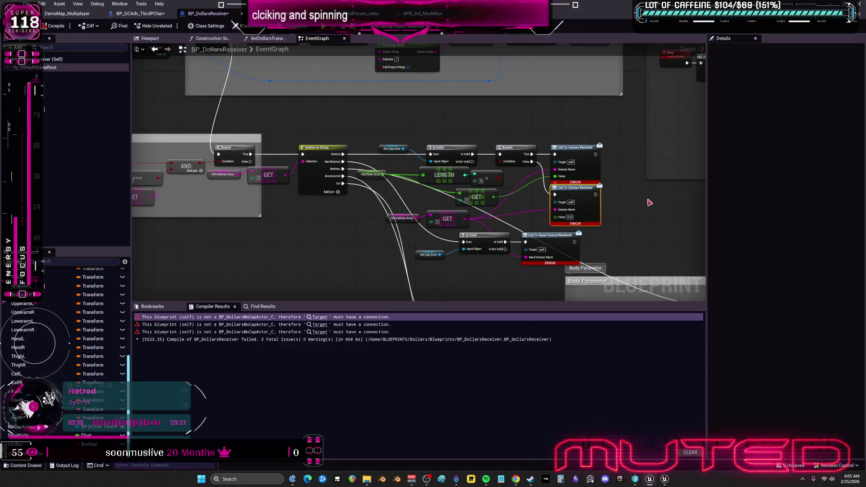
{"action": "left_click_drag", "start_coordinate": [638, 194], "coordinate": [577, 205]}
{"action": "key", "text": "ctrl+shift+w"}
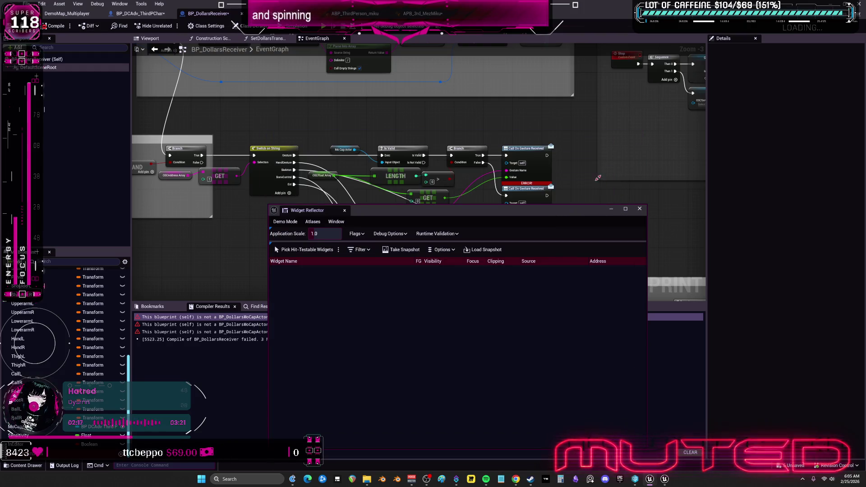
Step: Close the Widget Reflector, find DollarsMoCapActor references, and search all blueprints for 'gesture'
{"action": "left_click", "coordinate": [640, 209]}
{"action": "key", "text": "ctrl+f"}
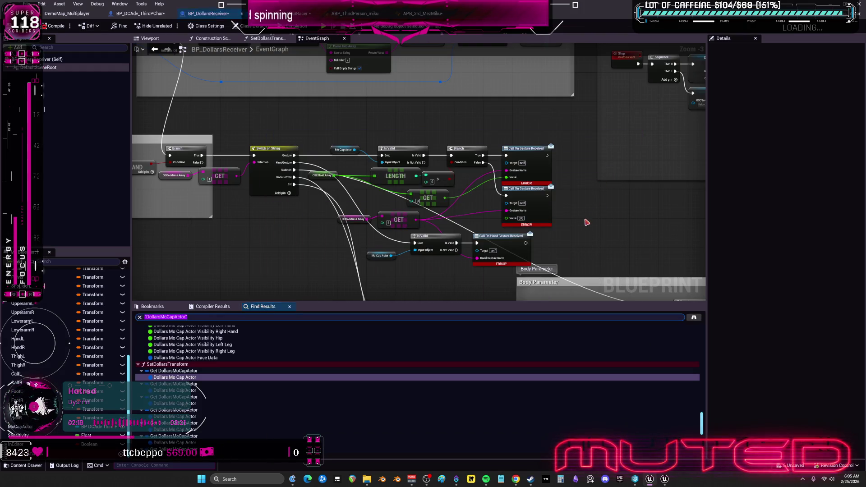
{"action": "key", "text": "ctrl+shift+f"}
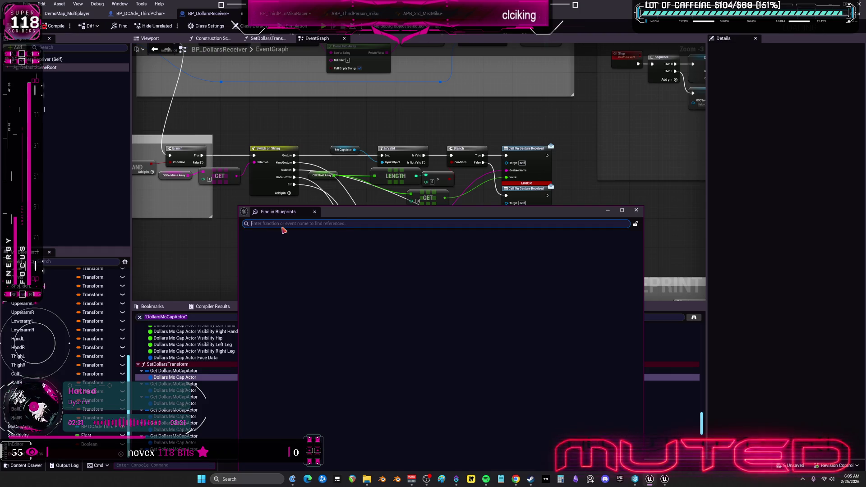
{"action": "type", "text": "geture"}
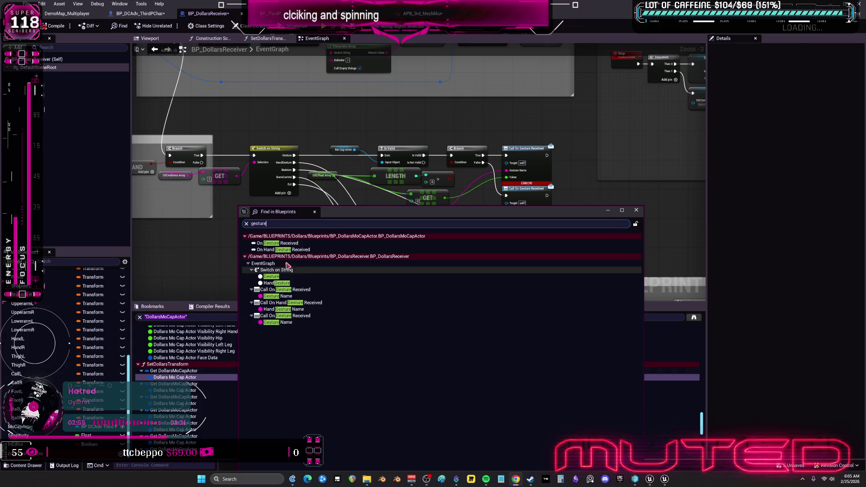
{"action": "left_click", "coordinate": [637, 210]}
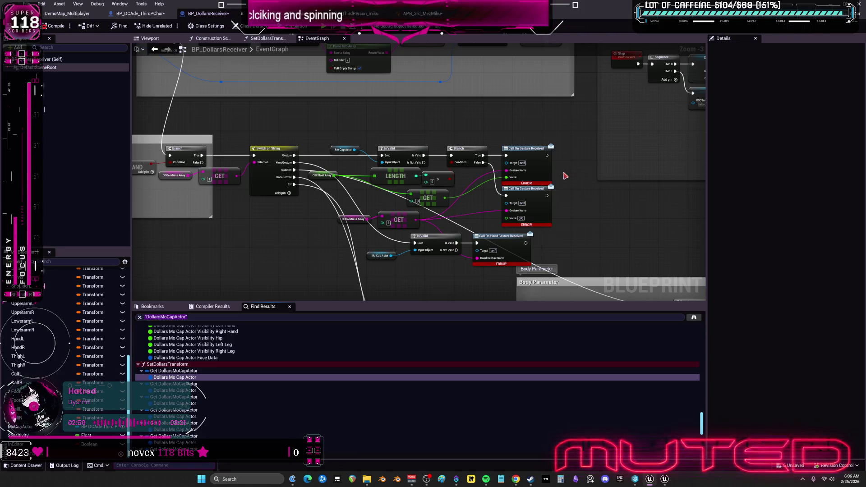
Step: Box-select the gesture call nodes and align them to the right
{"action": "mouse_move", "coordinate": [592, 247]}
{"action": "left_mouse_down"}
{"action": "mouse_move", "coordinate": [505, 145]}
{"action": "mouse_move", "coordinate": [515, 141]}
{"action": "mouse_move", "coordinate": [472, 143]}
{"action": "left_mouse_up"}
{"action": "key", "text": "shift+d"}
{"action": "scroll", "coordinate": [480, 140], "scroll_direction": "down", "scroll_amount": 1}
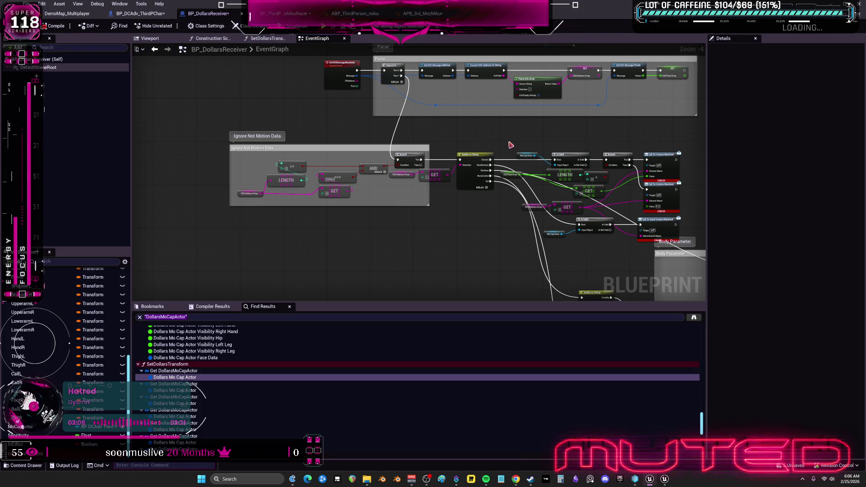
{"action": "mouse_move", "coordinate": [463, 177]}
{"action": "left_mouse_down"}
{"action": "mouse_move", "coordinate": [397, 229]}
{"action": "mouse_move", "coordinate": [356, 202]}
{"action": "left_mouse_up"}
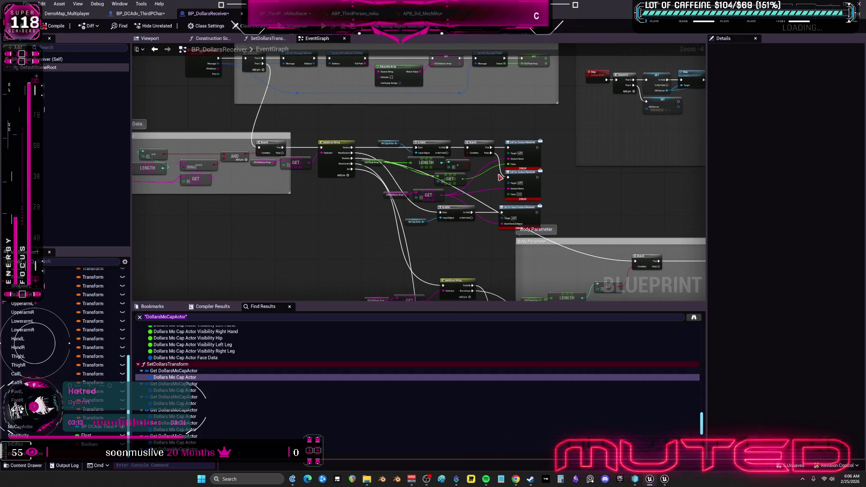
{"action": "scroll", "coordinate": [511, 160], "scroll_direction": "up", "scroll_amount": 2}
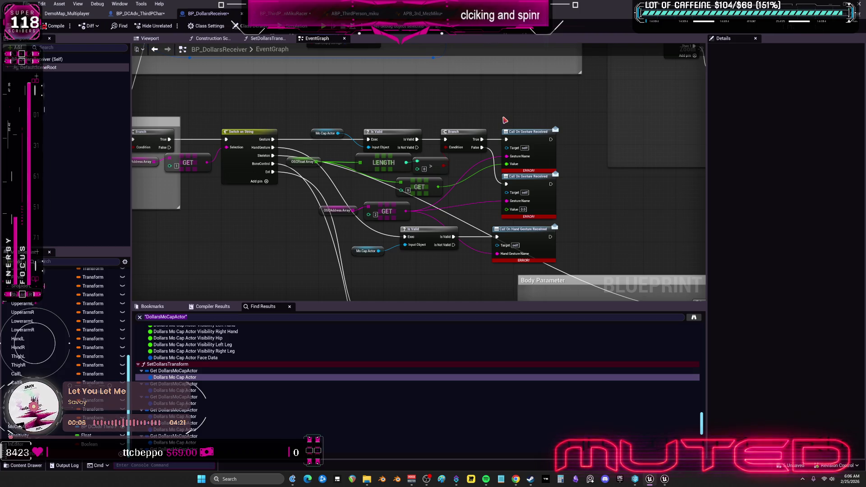
Step: Wrap the error nodes in a bright red comment reading 'WHAT IS THIS FOR', resized to cover them
{"action": "key", "text": "c"}
{"action": "type", "text": "THIS"}
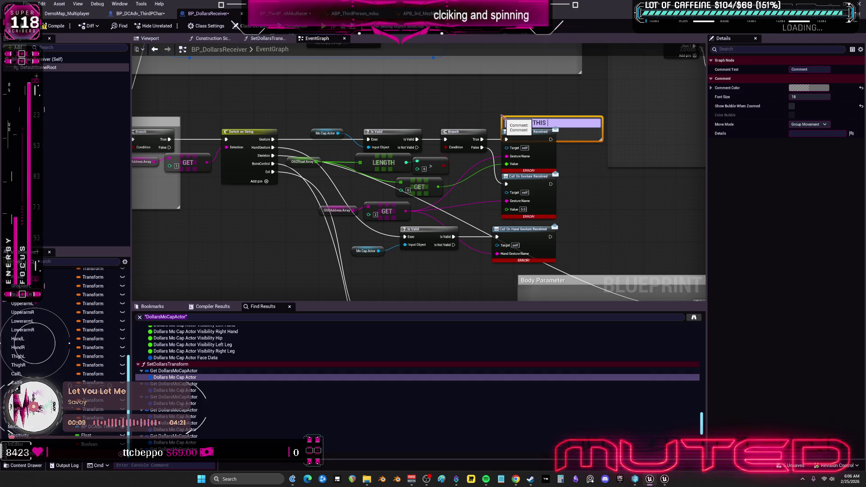
{"action": "type", "text": "FOR"}
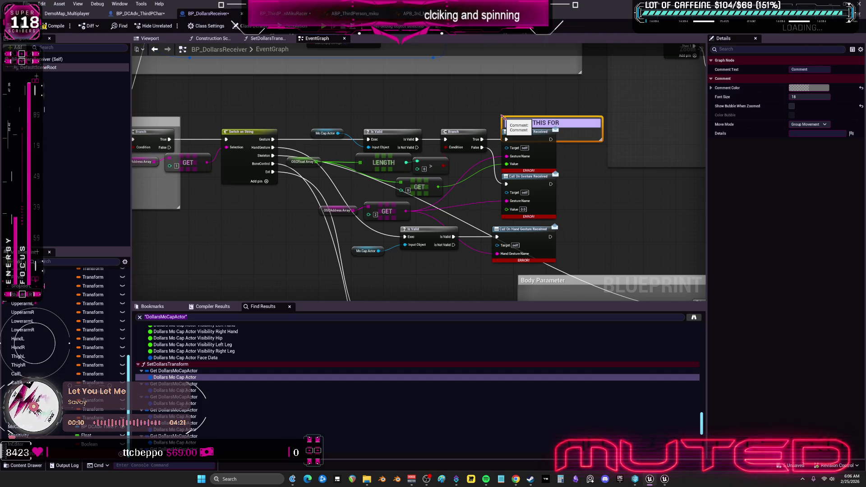
{"action": "key", "text": "Return"}
{"action": "left_click", "coordinate": [575, 116]}
{"action": "left_click", "coordinate": [575, 121]}
{"action": "left_click", "coordinate": [808, 87]}
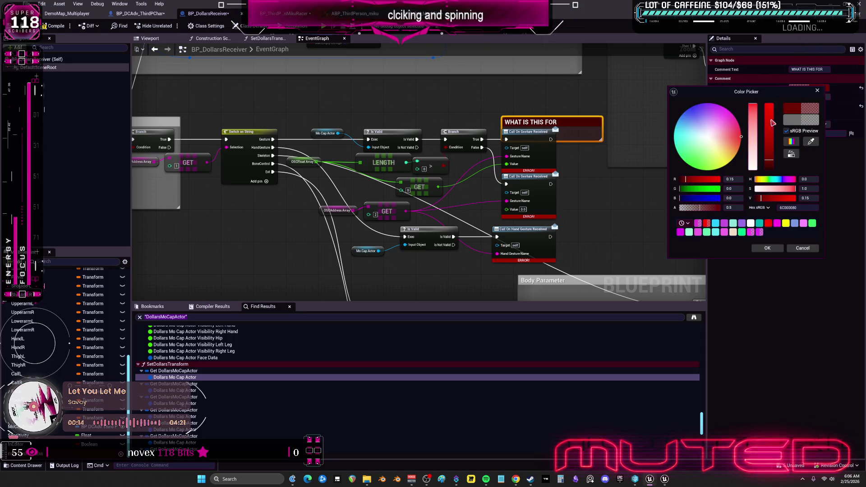
{"action": "left_click_drag", "start_coordinate": [761, 198], "coordinate": [796, 198]}
{"action": "left_click", "coordinate": [768, 249]}
{"action": "left_click_drag", "start_coordinate": [584, 142], "coordinate": [577, 269]}
{"action": "left_click_drag", "start_coordinate": [498, 123], "coordinate": [283, 122]}
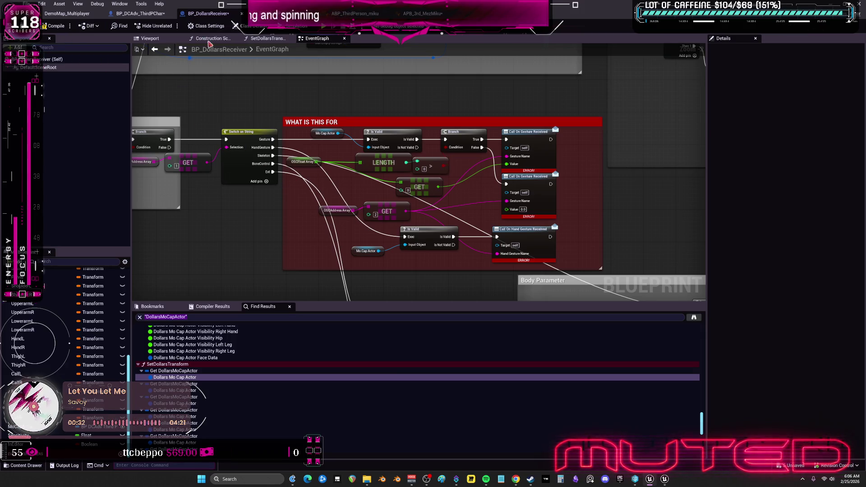
Step: Connect Mo Cap Actor to the gesture call's Target pin
{"action": "left_click_drag", "start_coordinate": [339, 134], "coordinate": [508, 155]}
{"action": "left_click", "coordinate": [442, 107]}
{"action": "left_click_drag", "start_coordinate": [336, 134], "coordinate": [508, 151]}
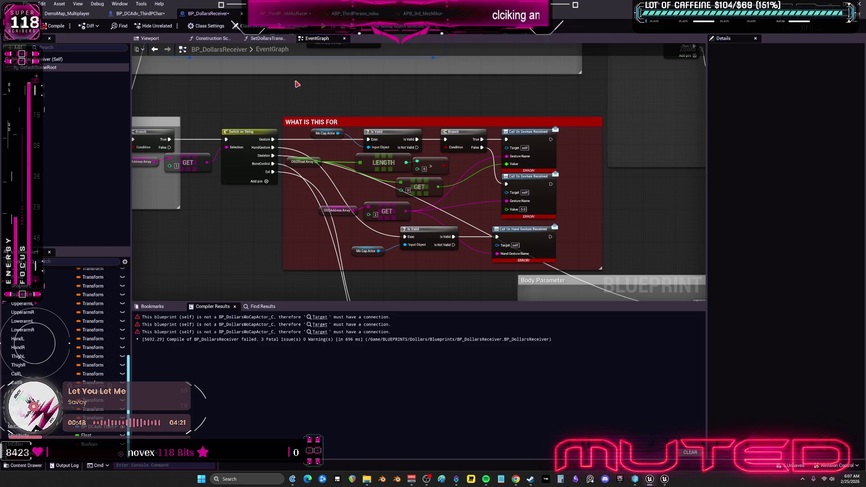
Step: Undo the comment's resize, colour and creation plus the Mo Cap Actor pin-link changes
{"action": "key", "text": "ctrl+z"}
{"action": "key", "text": "ctrl+z"}
{"action": "key", "text": "ctrl+z"}
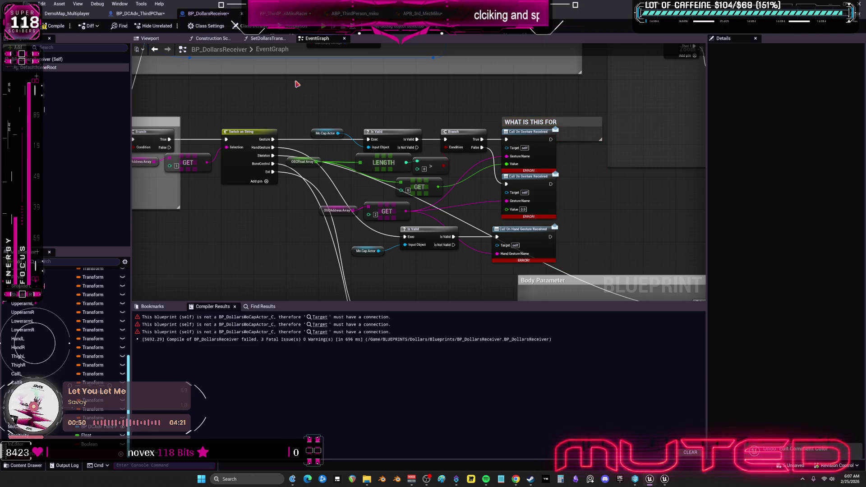
{"action": "key", "text": "ctrl+z"}
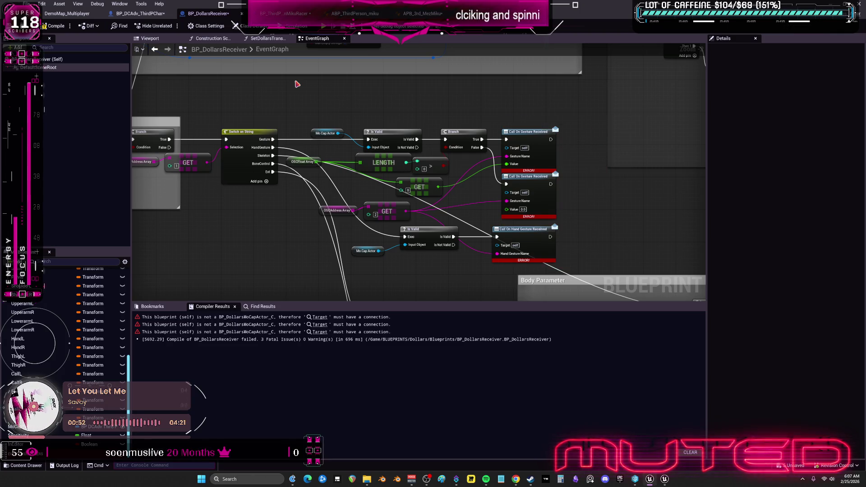
{"action": "key", "text": "ctrl+z"}
{"action": "key", "text": "ctrl+z"}
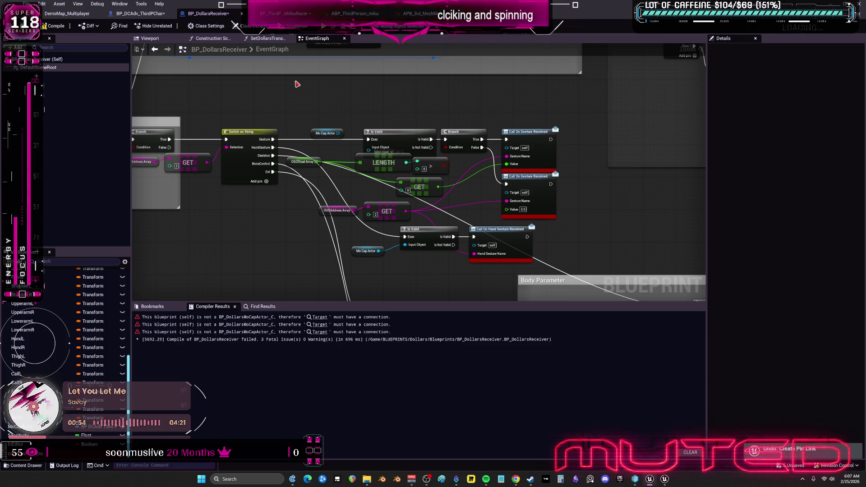
{"action": "key", "text": "ctrl+z"}
{"action": "key", "text": "ctrl+z"}
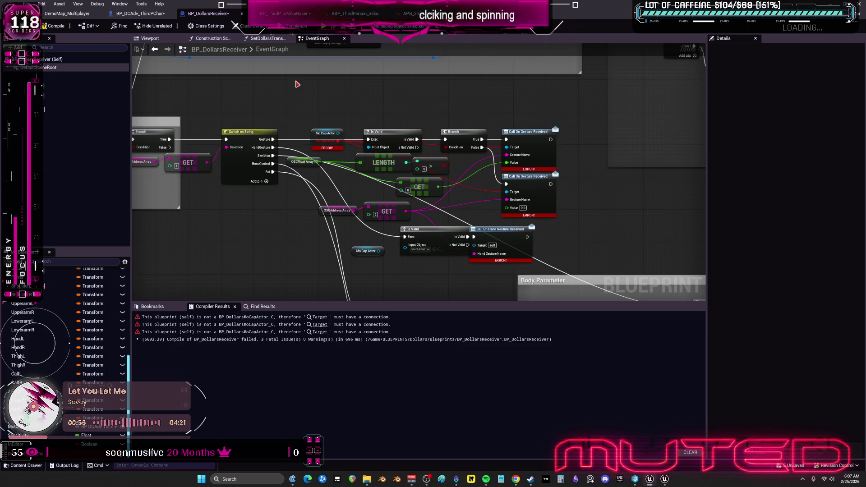
{"action": "key", "text": "ctrl+z"}
{"action": "key", "text": "ctrl+z"}
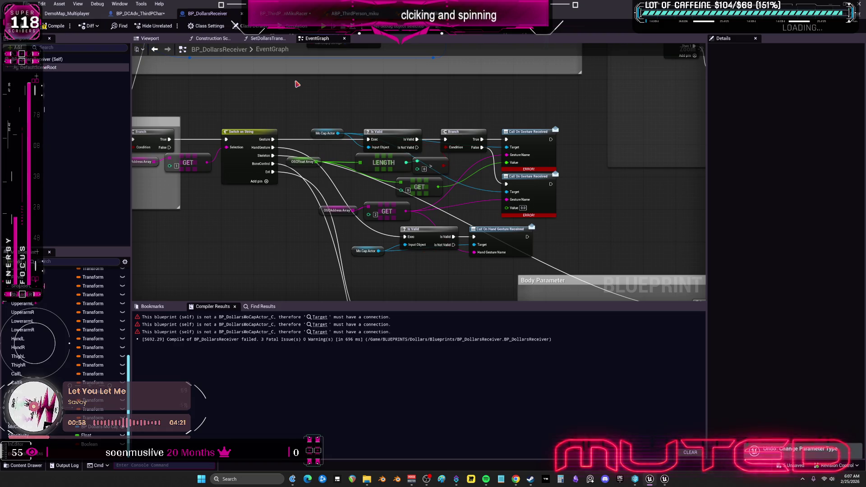
Step: Recompile BP_DollarsReceiver successfully and pan to the begin play and Parse areas
{"action": "left_click", "coordinate": [55, 27]}
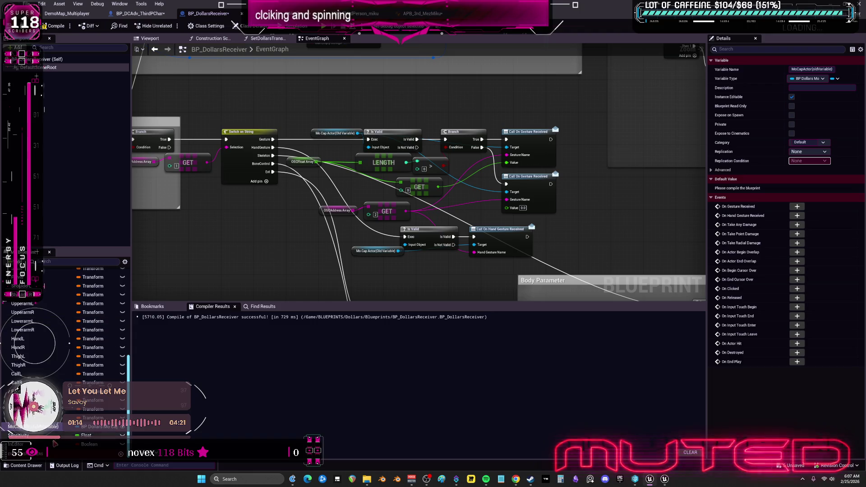
{"action": "scroll", "coordinate": [415, 159], "scroll_direction": "down", "scroll_amount": 4}
{"action": "mouse_move", "coordinate": [410, 120]}
{"action": "left_mouse_down"}
{"action": "mouse_move", "coordinate": [409, 223]}
{"action": "mouse_move", "coordinate": [406, 93]}
{"action": "left_mouse_up"}
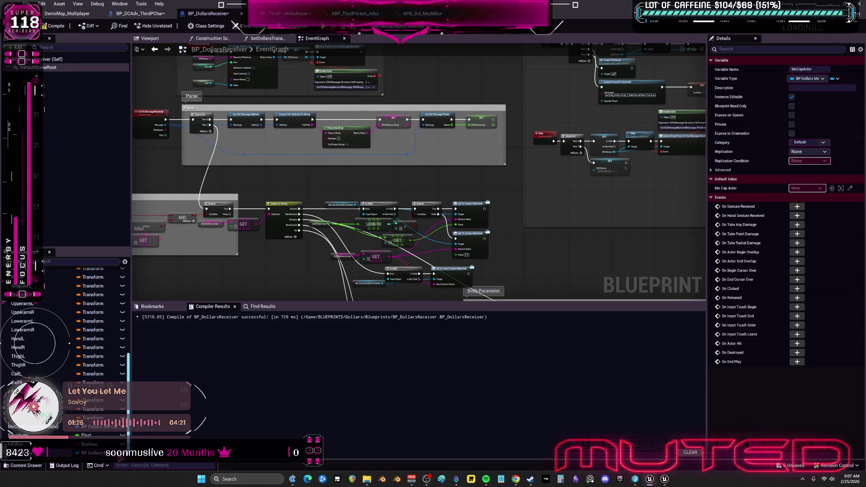
Step: Change the MoCapActor variable's type to a BP DCAdv Third PChar reference
{"action": "left_click", "coordinate": [109, 455]}
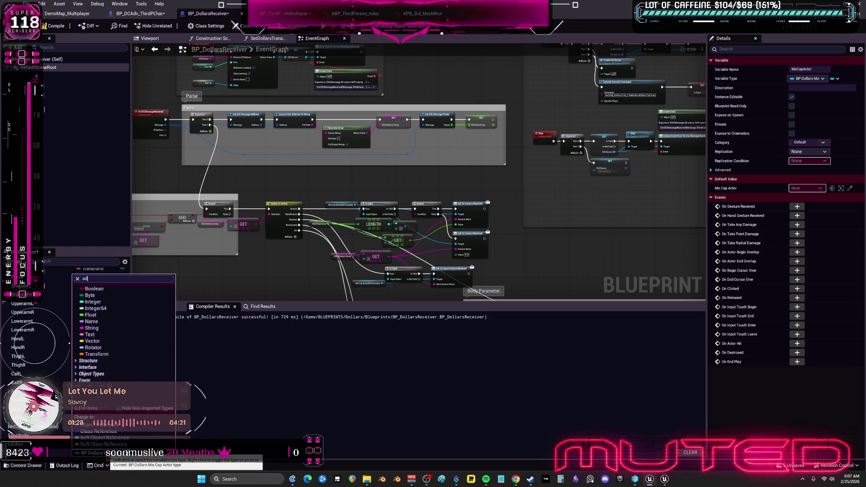
{"action": "type", "text": "v"}
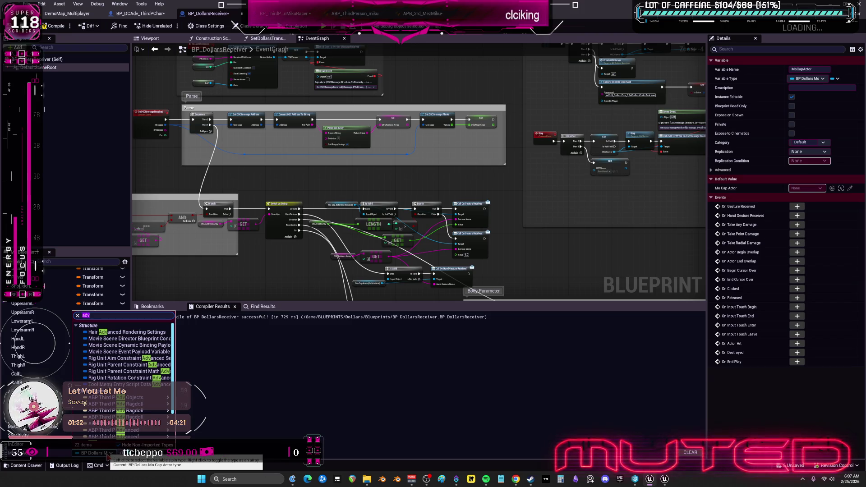
{"action": "type", "text": "ca"}
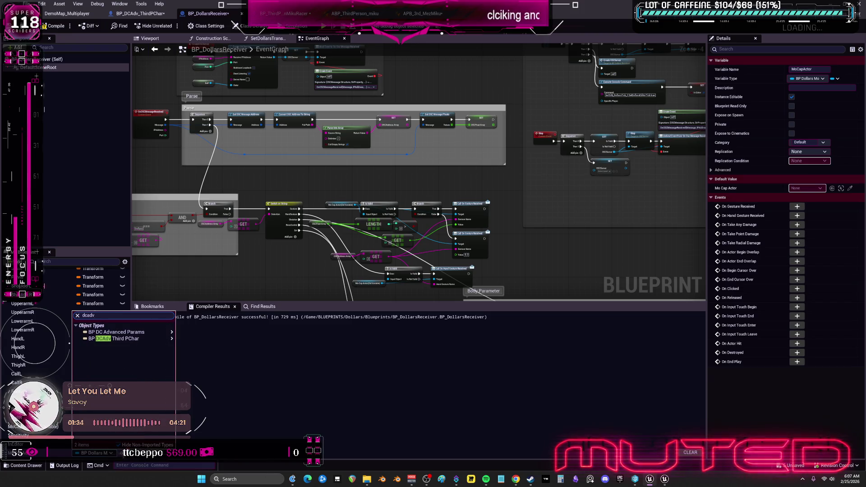
{"action": "mouse_move", "coordinate": [149, 339]}
{"action": "left_click", "coordinate": [192, 341]}
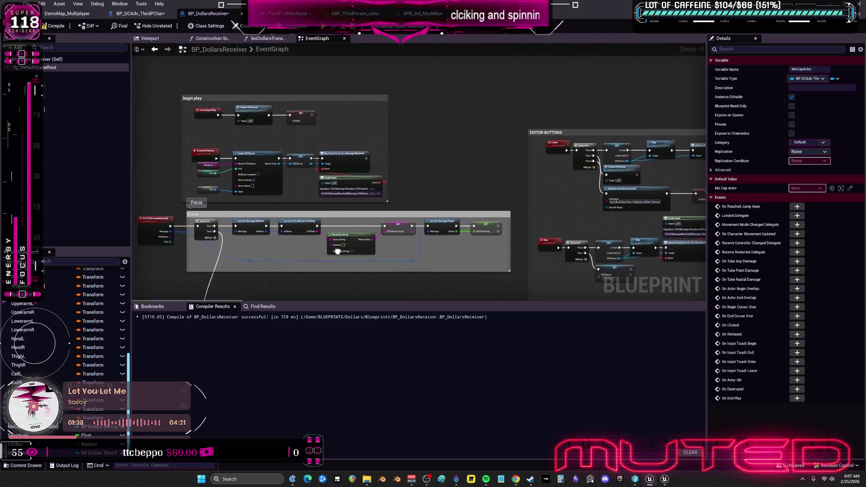
Step: Find references to the old MoCapActor variable and jump to its two uses
{"action": "right_click", "coordinate": [60, 424]}
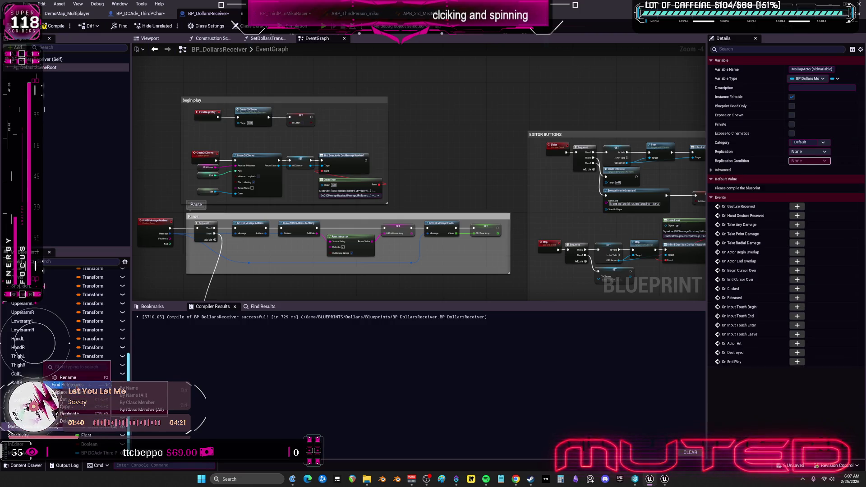
{"action": "left_click", "coordinate": [68, 385]}
{"action": "left_click", "coordinate": [192, 348]}
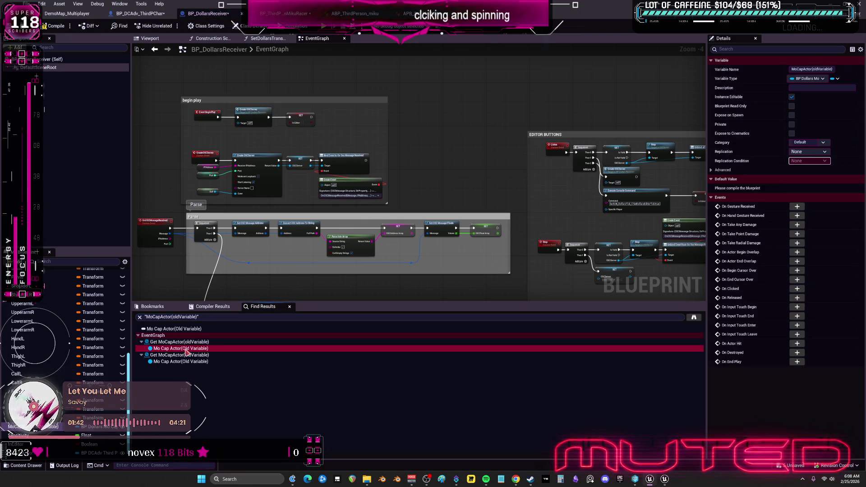
{"action": "left_click", "coordinate": [195, 362]}
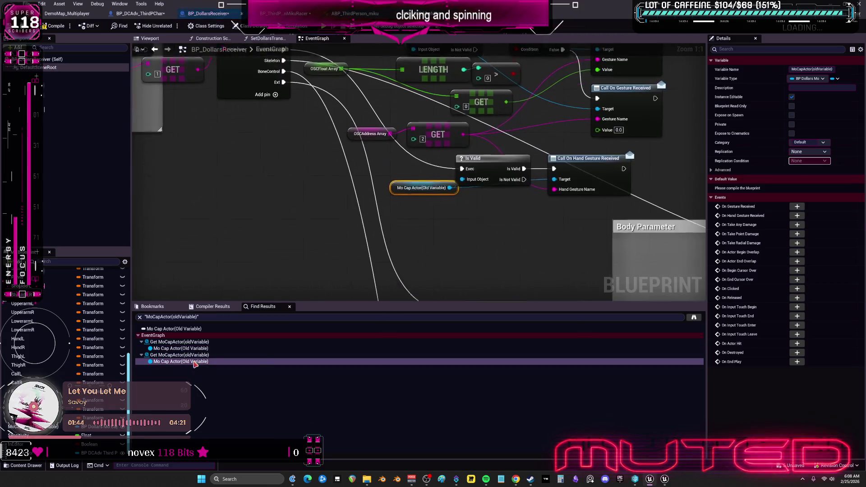
{"action": "scroll", "coordinate": [397, 179], "scroll_direction": "down", "scroll_amount": 4}
{"action": "left_click_drag", "start_coordinate": [397, 178], "coordinate": [465, 152]}
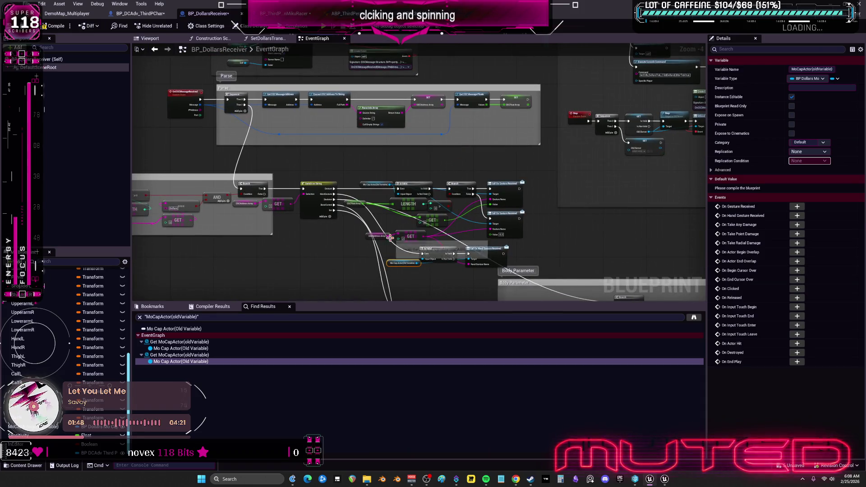
{"action": "scroll", "coordinate": [383, 247], "scroll_direction": "up", "scroll_amount": 3}
Step: Add a MoCapActor getter node, compile, and select the gesture-handling nodes
{"action": "key", "text": "Home"}
{"action": "mouse_move", "coordinate": [39, 453]}
{"action": "left_mouse_down"}
{"action": "mouse_move", "coordinate": [244, 274]}
{"action": "mouse_move", "coordinate": [294, 211]}
{"action": "mouse_move", "coordinate": [300, 275]}
{"action": "mouse_move", "coordinate": [195, 246]}
{"action": "mouse_move", "coordinate": [225, 230]}
{"action": "left_mouse_up"}
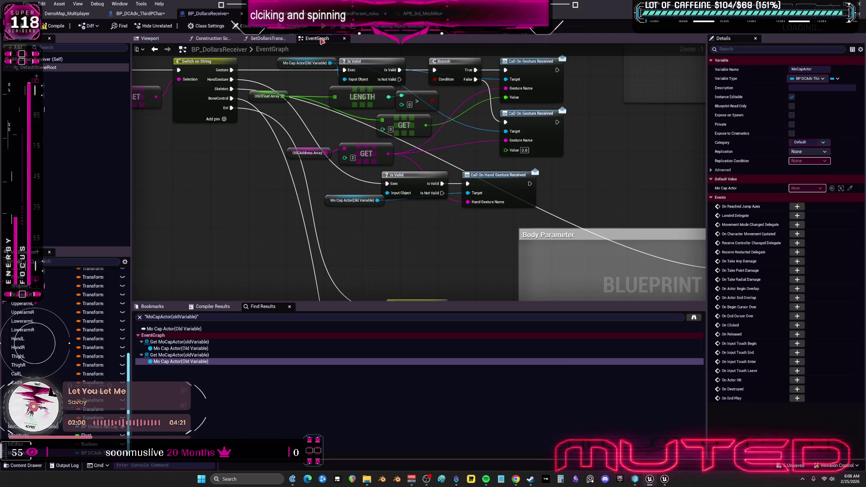
{"action": "left_click", "coordinate": [54, 27]}
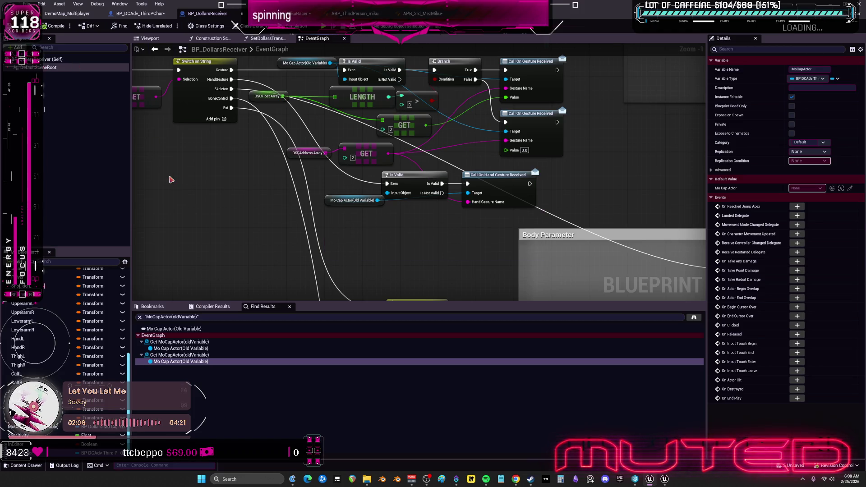
{"action": "mouse_move", "coordinate": [596, 83]}
{"action": "left_mouse_down"}
{"action": "mouse_move", "coordinate": [504, 160]}
{"action": "mouse_move", "coordinate": [271, 274]}
{"action": "left_mouse_up"}
Step: Wrap the selected nodes in a red comment titled 'WHAT IS THIS FOR?'
{"action": "key", "text": "c"}
{"action": "type", "text": "WHAT IS THIS FOR?"}
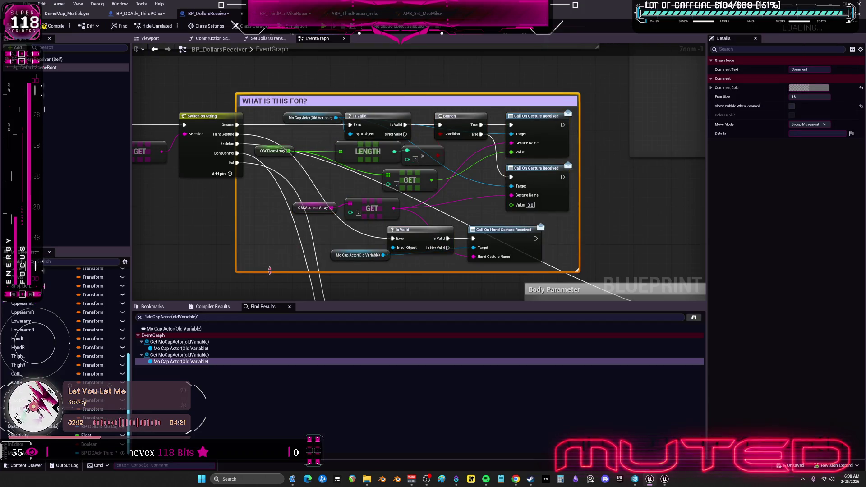
{"action": "left_click", "coordinate": [810, 88]}
{"action": "left_click", "coordinate": [743, 133]}
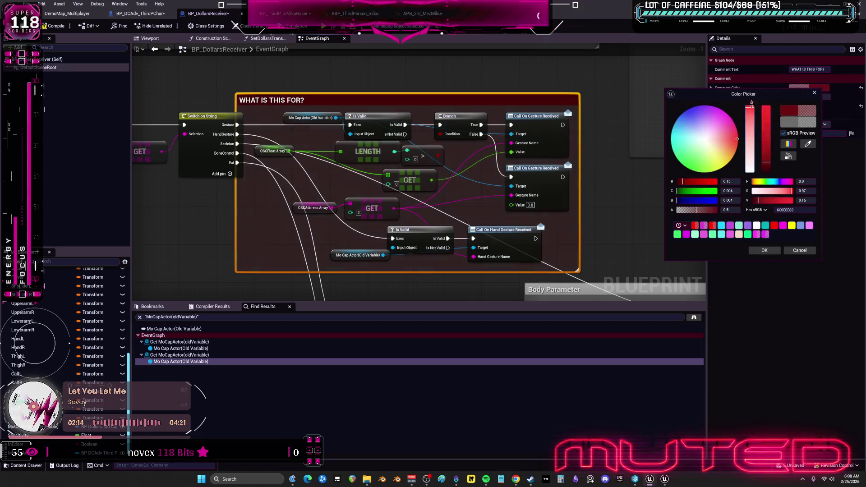
{"action": "left_click", "coordinate": [765, 251]}
Step: Pull in the comment's left edge and nudge the OSCFloat Array node right
{"action": "left_click", "coordinate": [246, 204]}
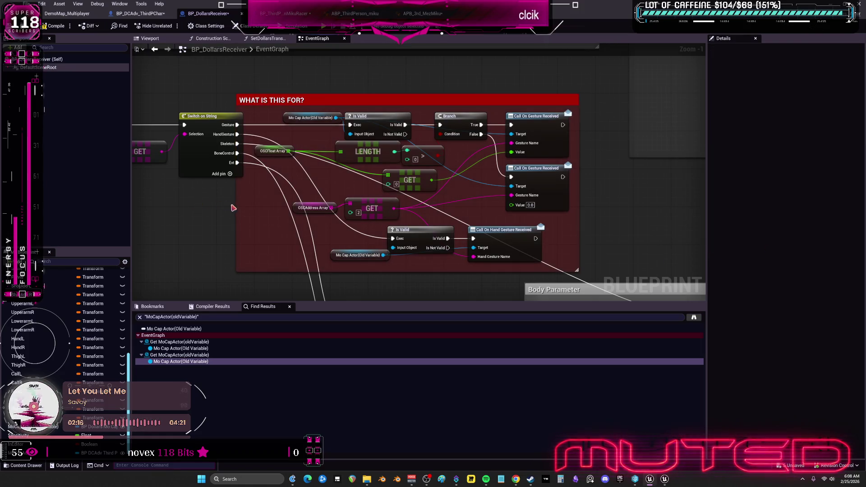
{"action": "left_click_drag", "start_coordinate": [235, 209], "coordinate": [276, 207]}
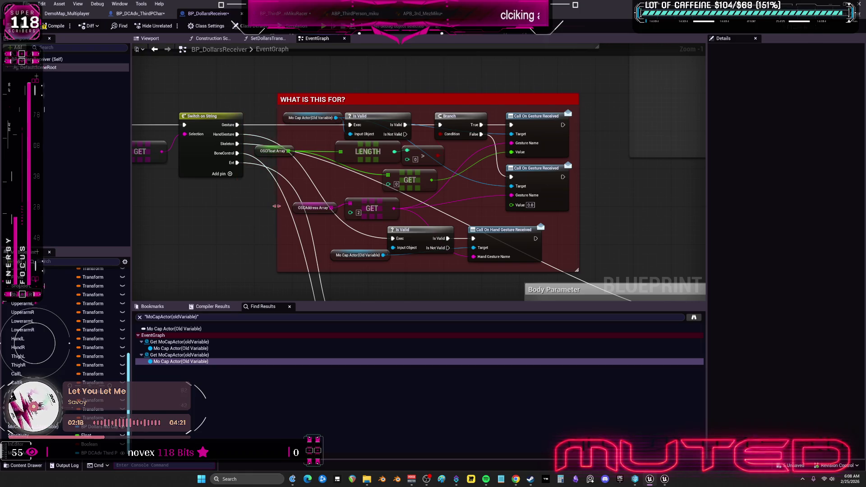
{"action": "left_click_drag", "start_coordinate": [264, 152], "coordinate": [299, 153]}
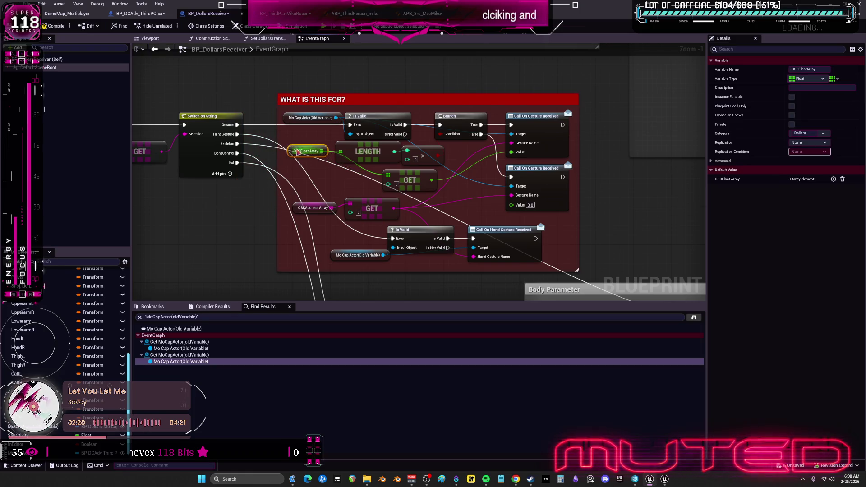
{"action": "left_click", "coordinate": [615, 191]}
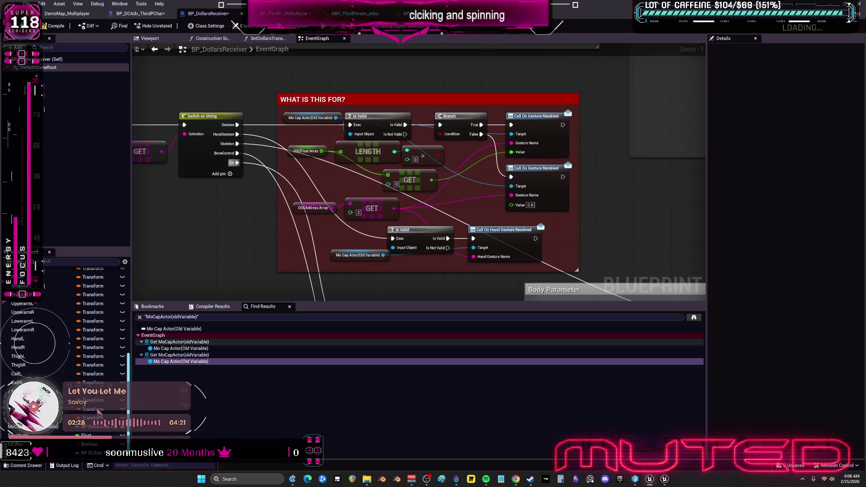
{"action": "scroll", "coordinate": [385, 213], "scroll_direction": "down", "scroll_amount": 2}
{"action": "left_click_drag", "start_coordinate": [384, 213], "coordinate": [387, 80]}
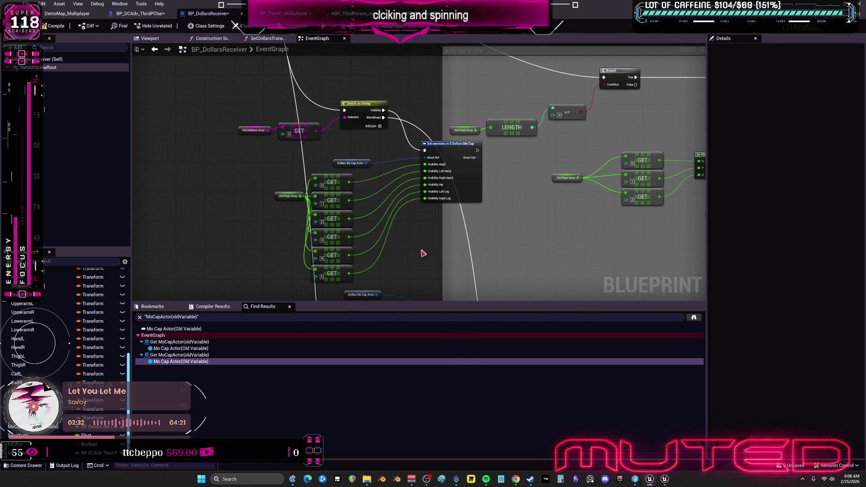
{"action": "right_click", "coordinate": [152, 17]}
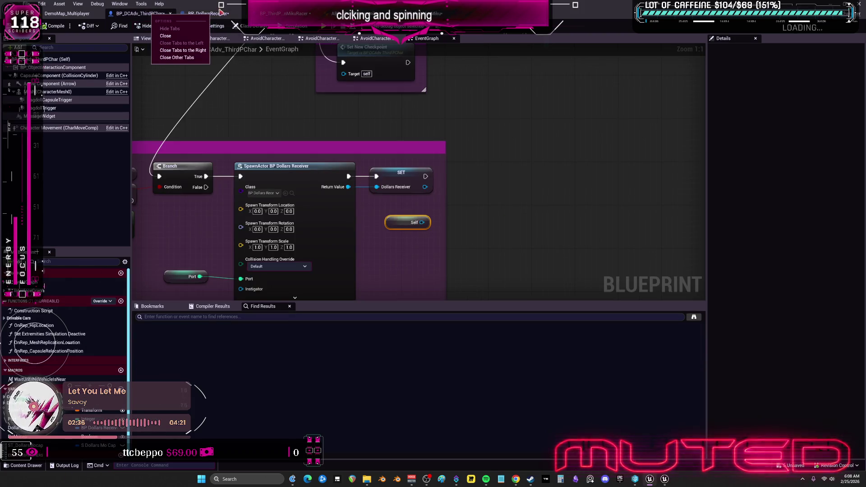
Step: In BP_DCAdv_ThirdPChar, add a Mo Cap Actor setter off Dollars Receiver, then delete it
{"action": "left_click", "coordinate": [208, 13]}
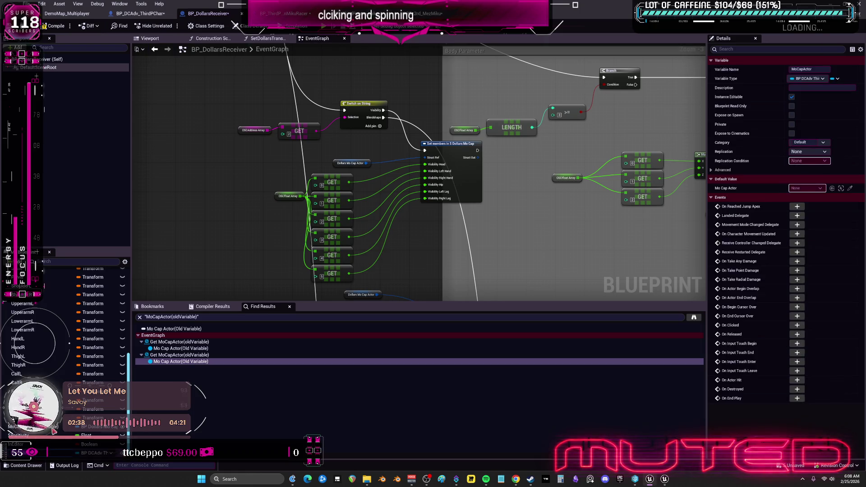
{"action": "left_click", "coordinate": [154, 16]}
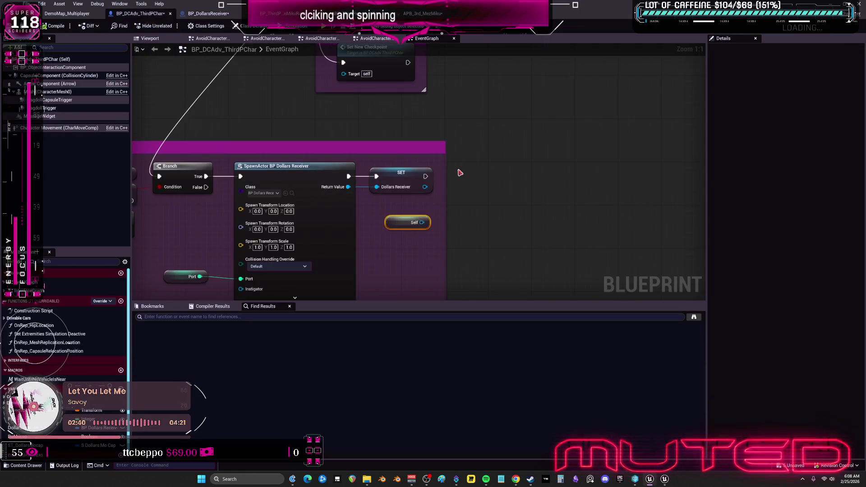
{"action": "left_click_drag", "start_coordinate": [354, 155], "coordinate": [392, 161]}
{"action": "type", "text": "SSET MoCapActor"}
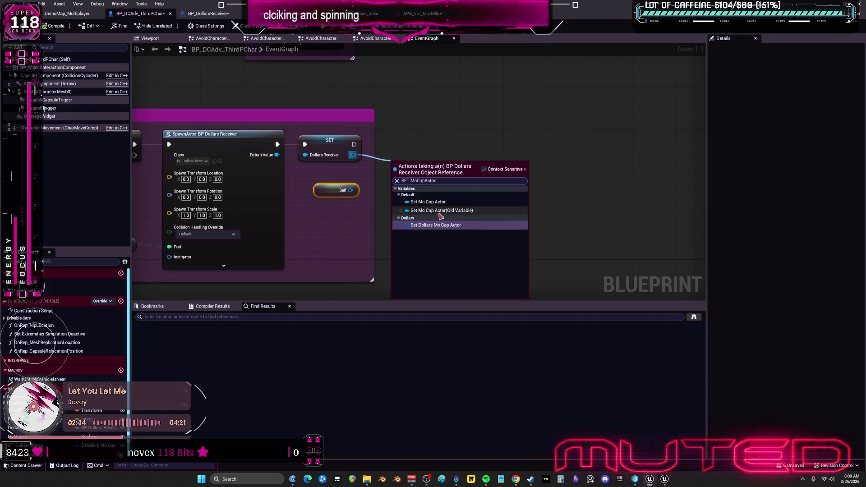
{"action": "left_click", "coordinate": [444, 228]}
{"action": "left_click_drag", "start_coordinate": [407, 163], "coordinate": [421, 149]}
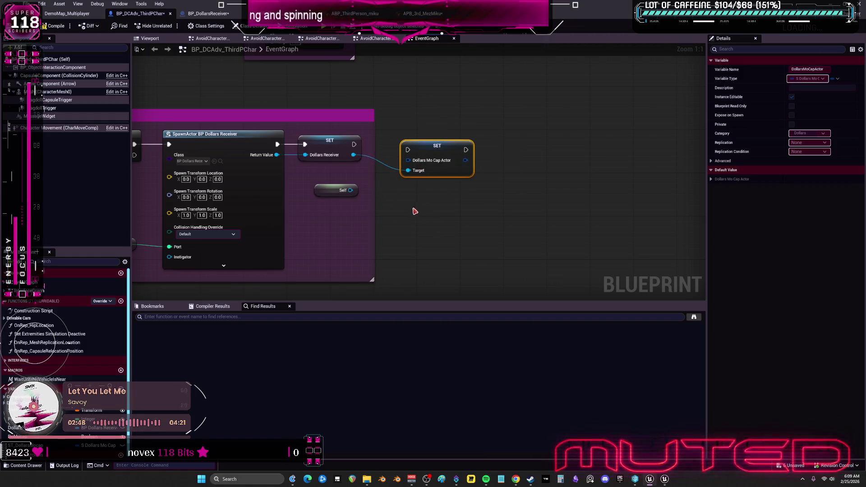
{"action": "key", "text": "Delete"}
Step: Add a SET Mo Cap Actor on Dollars Receiver fed by Self, and compile
{"action": "left_click_drag", "start_coordinate": [353, 155], "coordinate": [391, 167]}
{"action": "type", "text": "SET MoCapActor"}
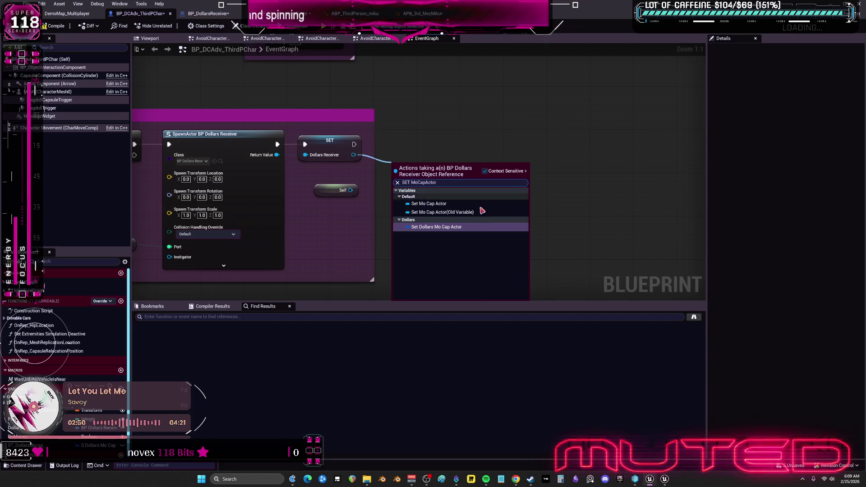
{"action": "left_click", "coordinate": [428, 204]}
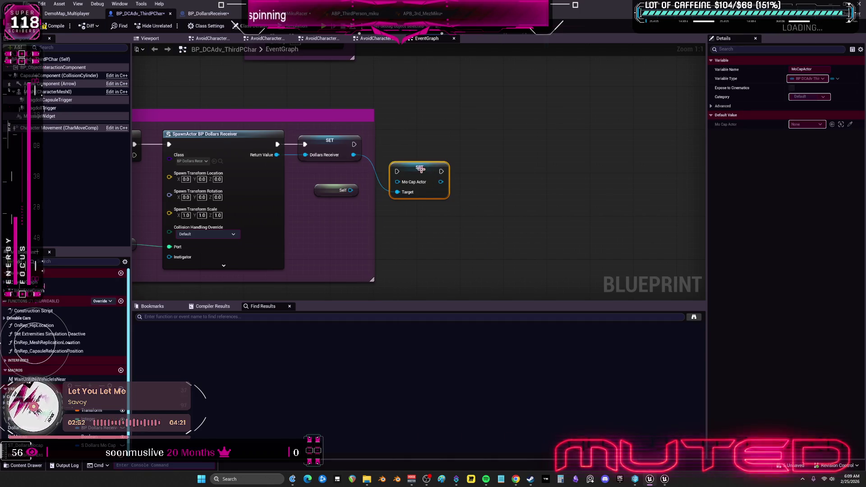
{"action": "mouse_move", "coordinate": [351, 191]}
{"action": "left_mouse_down"}
{"action": "mouse_move", "coordinate": [398, 193]}
{"action": "mouse_move", "coordinate": [420, 151]}
{"action": "mouse_move", "coordinate": [397, 156]}
{"action": "left_mouse_up"}
{"action": "left_click_drag", "start_coordinate": [328, 191], "coordinate": [402, 121]}
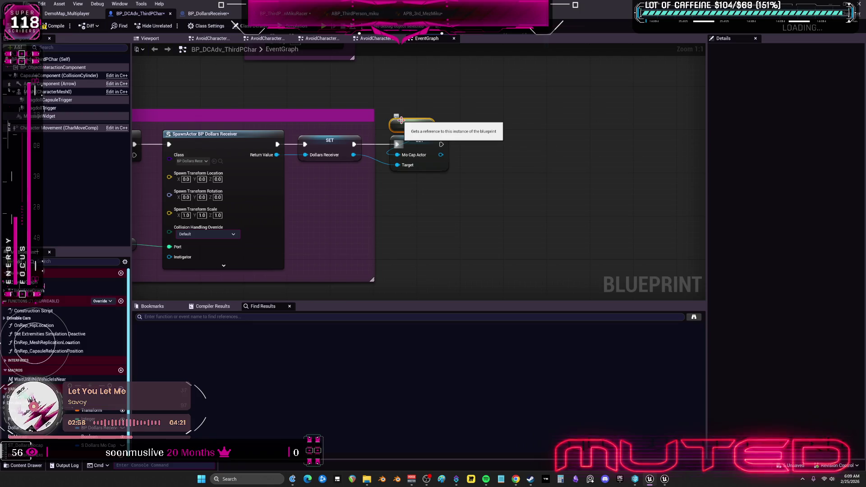
{"action": "scroll", "coordinate": [417, 207], "scroll_direction": "down", "scroll_amount": 1}
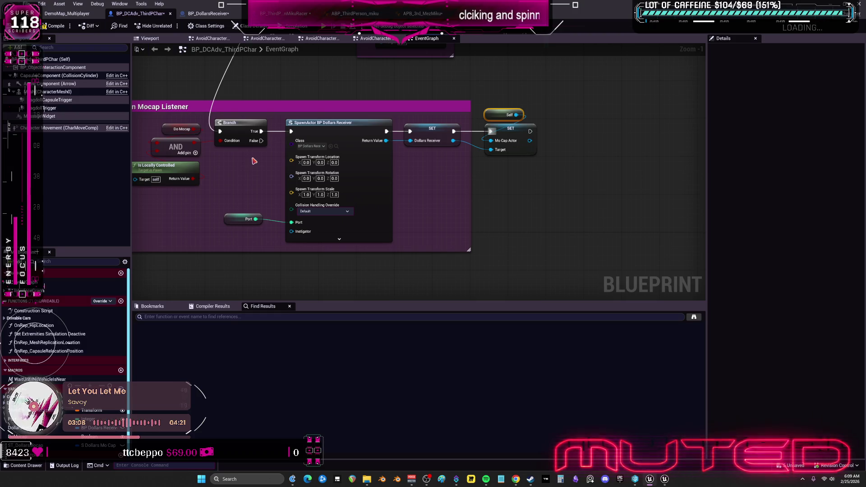
{"action": "left_click", "coordinate": [56, 26]}
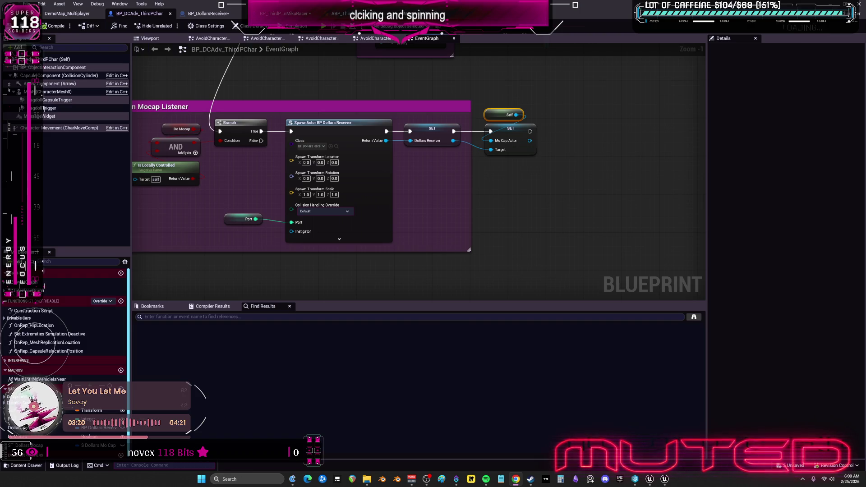
{"action": "left_click", "coordinate": [63, 27]}
{"action": "left_click", "coordinate": [429, 14]}
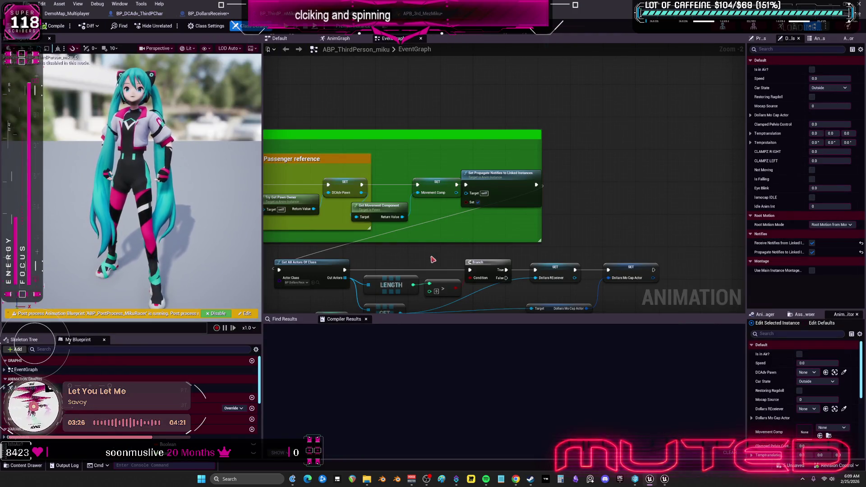
Step: Search 'GET DOLLA' off the DCAdv Pawn setter in ABP_ThirdPerson_miku
{"action": "left_click_drag", "start_coordinate": [456, 250], "coordinate": [495, 217]}
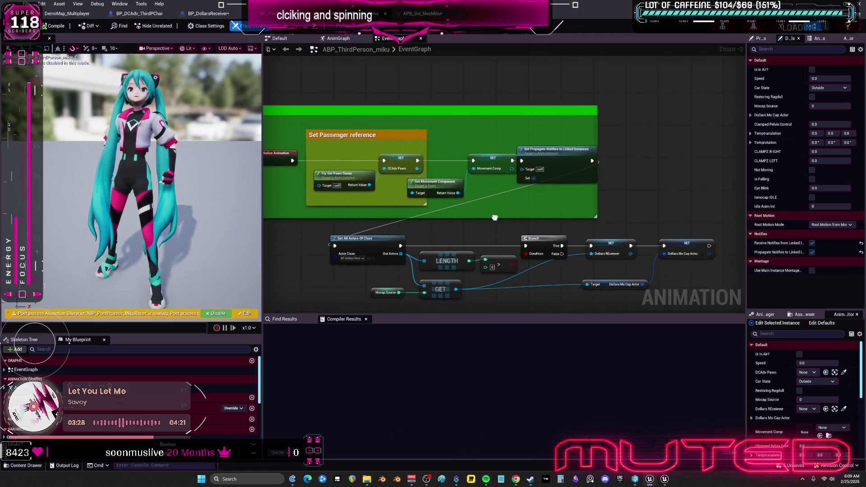
{"action": "mouse_move", "coordinate": [451, 181]}
{"action": "left_mouse_down"}
{"action": "mouse_move", "coordinate": [424, 207]}
{"action": "mouse_move", "coordinate": [414, 182]}
{"action": "mouse_move", "coordinate": [467, 143]}
{"action": "left_mouse_up"}
{"action": "type", "text": "GET DOLLA"}
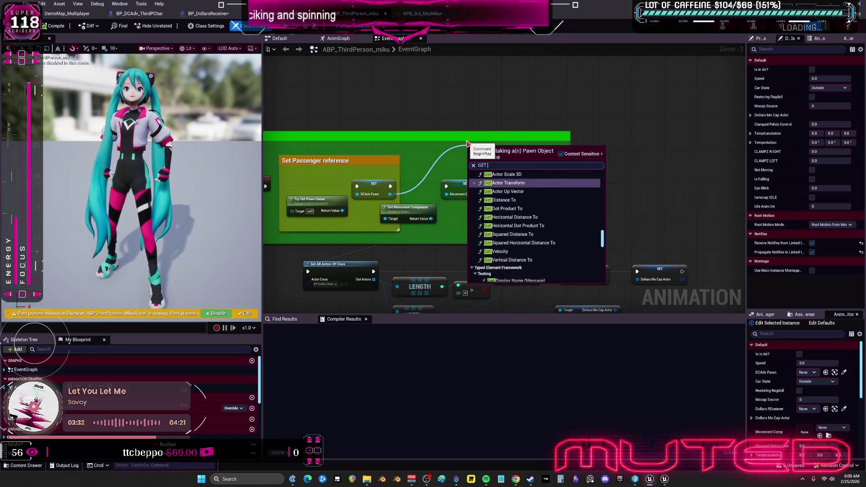
{"action": "key", "text": "BackSpace"}
{"action": "key", "text": "BackSpace"}
{"action": "key", "text": "BackSpace"}
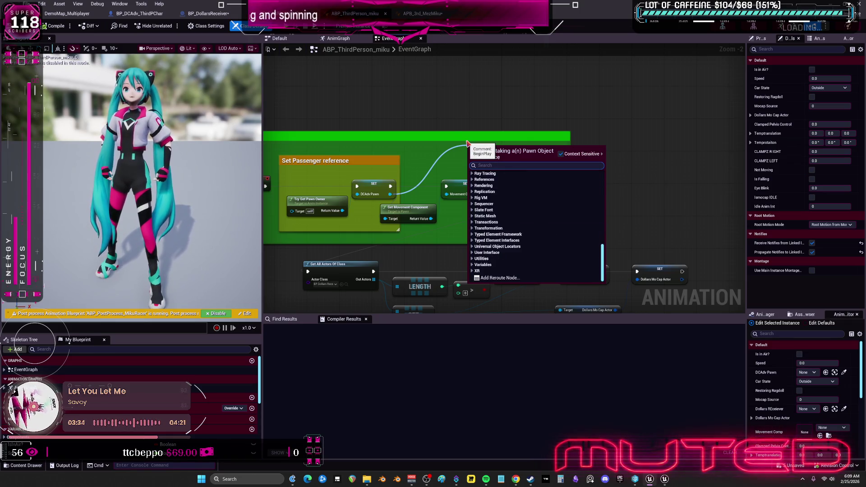
Step: Check ST_DollarsMocap's settings, then search all actions off DCAdv Pawn without adding a node
{"action": "left_click", "coordinate": [144, 13]}
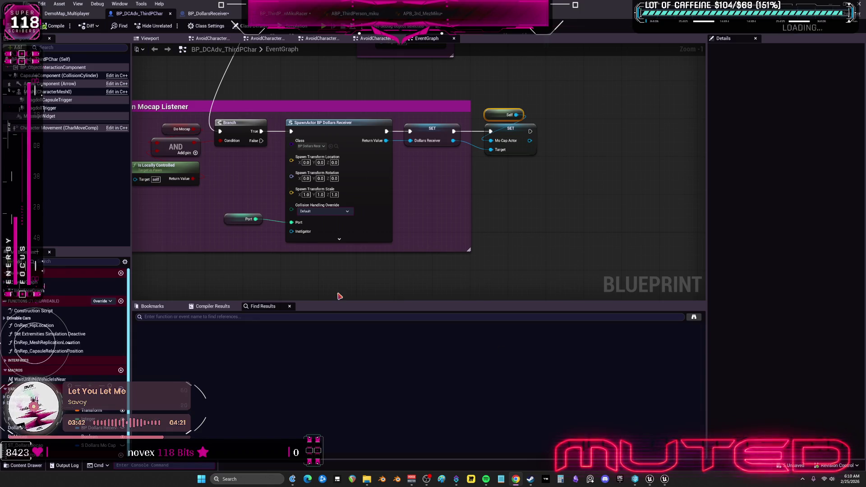
{"action": "left_click", "coordinate": [27, 446]}
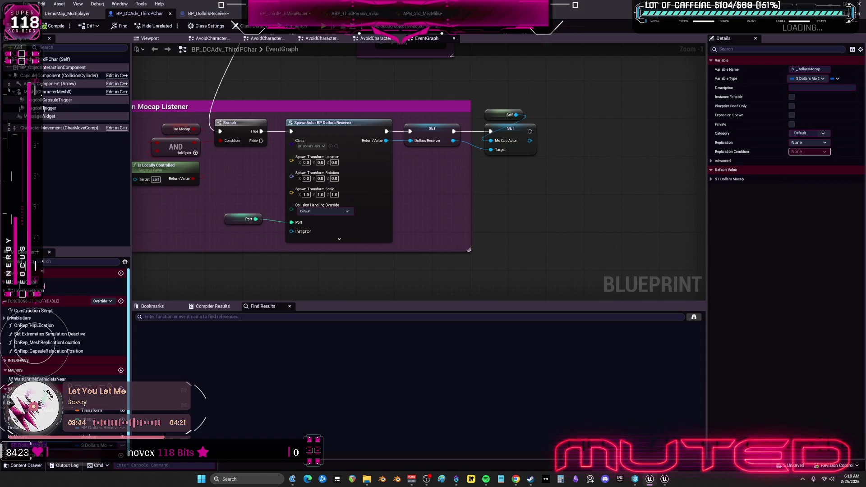
{"action": "left_click", "coordinate": [347, 18]}
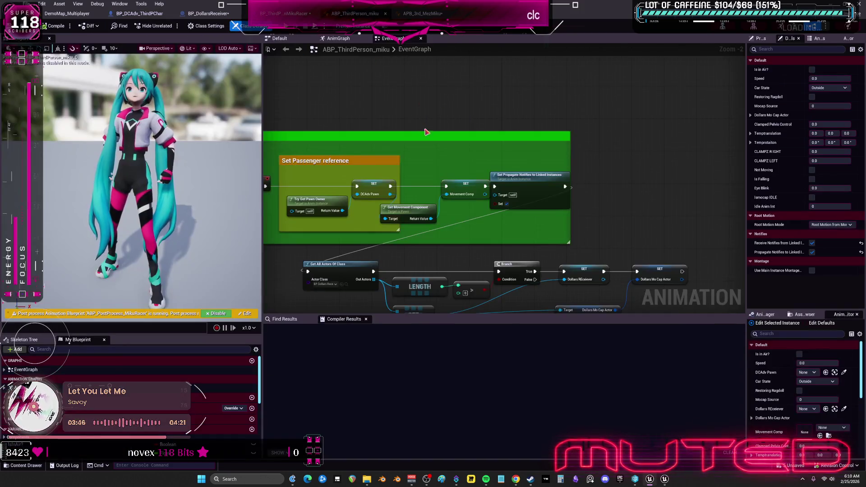
{"action": "left_click_drag", "start_coordinate": [349, 217], "coordinate": [408, 119]}
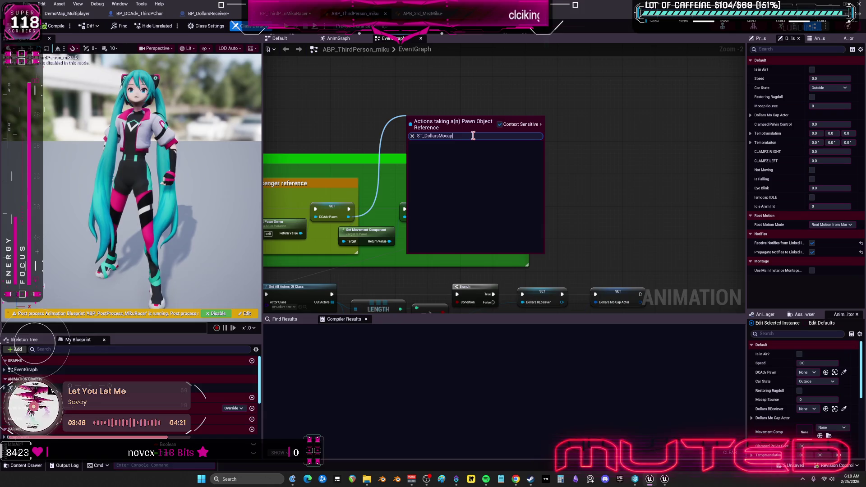
{"action": "type", "text": "GET"}
{"action": "left_click", "coordinate": [500, 124]}
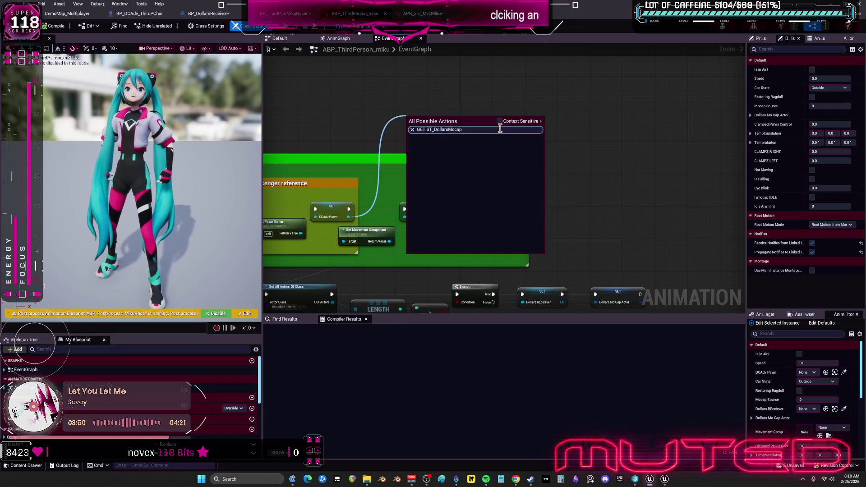
{"action": "key", "text": "Escape"}
{"action": "left_click", "coordinate": [140, 13]}
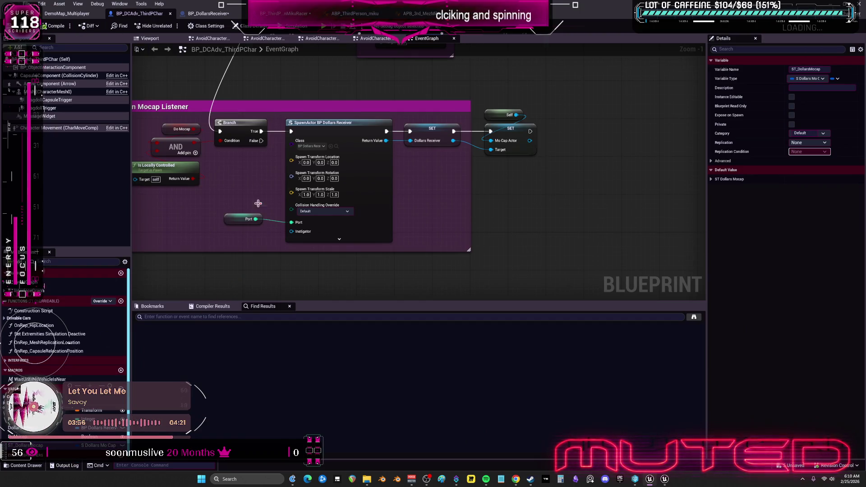
{"action": "left_click", "coordinate": [355, 13]}
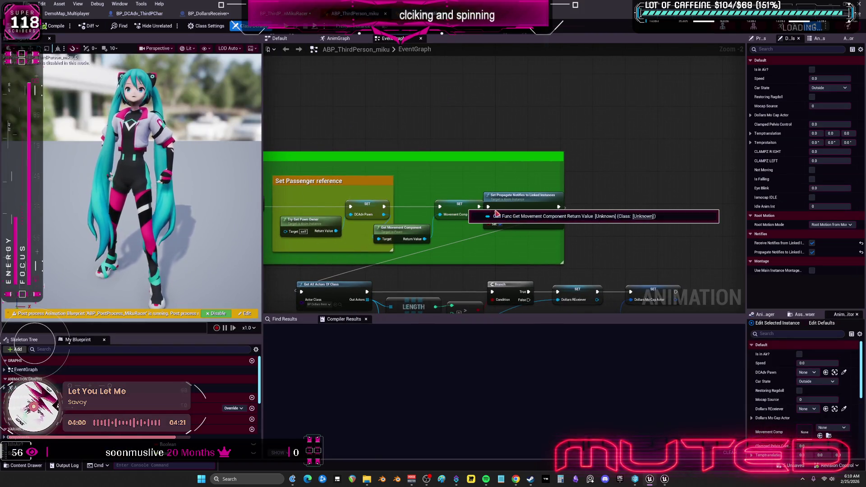
Step: Review the BeginPlay Get All Actors Of Class logic and its Actor Class choices
{"action": "mouse_move", "coordinate": [361, 214]}
{"action": "left_mouse_down"}
{"action": "mouse_move", "coordinate": [397, 199]}
{"action": "mouse_move", "coordinate": [431, 165]}
{"action": "mouse_move", "coordinate": [505, 157]}
{"action": "mouse_move", "coordinate": [491, 139]}
{"action": "mouse_move", "coordinate": [446, 121]}
{"action": "left_mouse_up"}
{"action": "scroll", "coordinate": [446, 120], "scroll_direction": "down", "scroll_amount": 3}
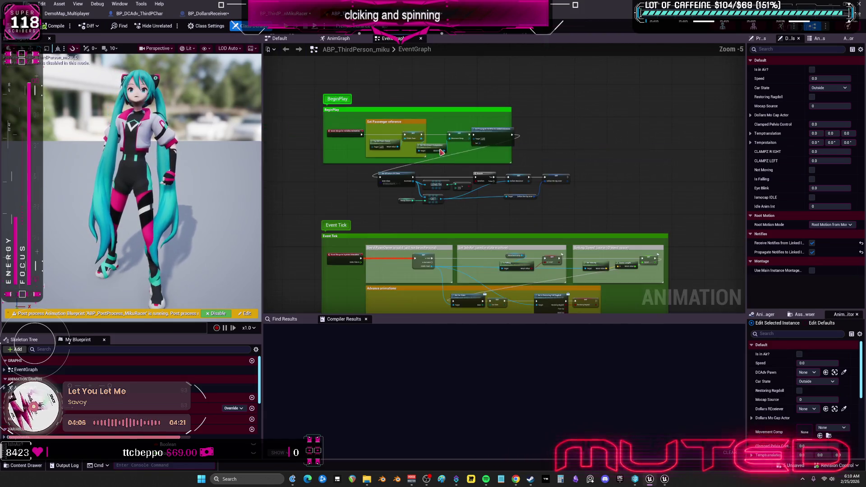
{"action": "left_click_drag", "start_coordinate": [262, 194], "coordinate": [180, 194]}
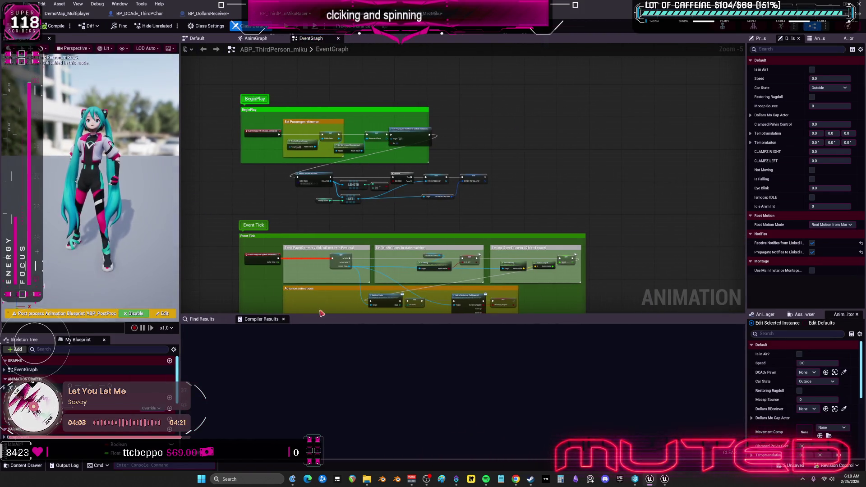
{"action": "left_click_drag", "start_coordinate": [317, 315], "coordinate": [321, 397]}
{"action": "scroll", "coordinate": [365, 271], "scroll_direction": "up", "scroll_amount": 4}
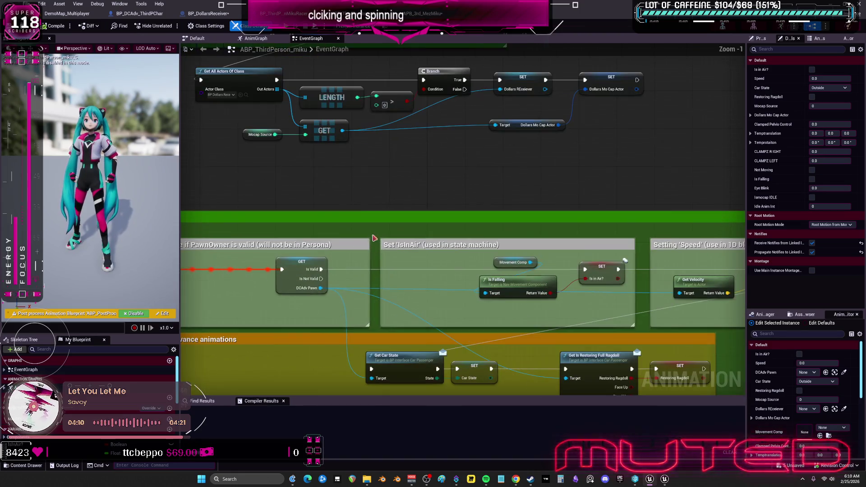
{"action": "mouse_move", "coordinate": [432, 168]}
{"action": "left_mouse_down"}
{"action": "mouse_move", "coordinate": [524, 180]}
{"action": "mouse_move", "coordinate": [485, 236]}
{"action": "left_mouse_up"}
{"action": "mouse_move", "coordinate": [381, 175]}
{"action": "left_mouse_down"}
{"action": "mouse_move", "coordinate": [393, 149]}
{"action": "mouse_move", "coordinate": [306, 121]}
{"action": "left_mouse_up"}
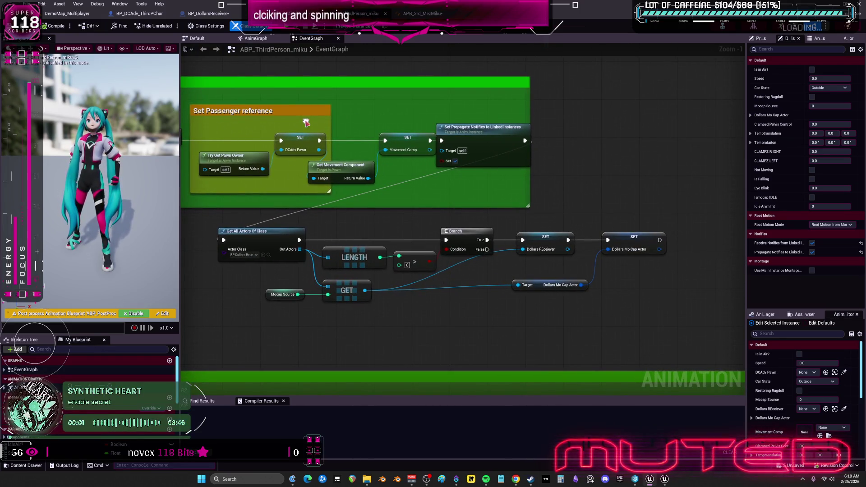
{"action": "left_click", "coordinate": [243, 251]}
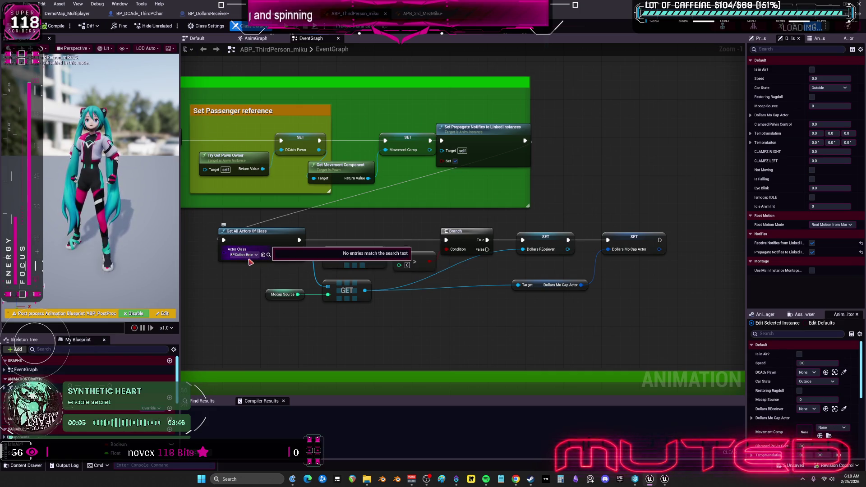
{"action": "key", "text": "Escape"}
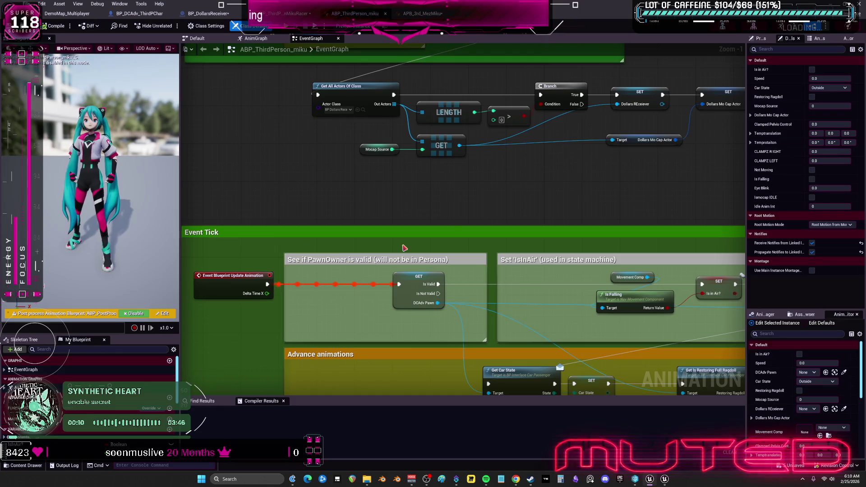
Step: Check actions off DCAdv Pawn and review the Event Tick 'Setting Speed' section
{"action": "mouse_move", "coordinate": [404, 248]}
{"action": "left_mouse_down"}
{"action": "mouse_move", "coordinate": [405, 155]}
{"action": "mouse_move", "coordinate": [371, 128]}
{"action": "left_mouse_up"}
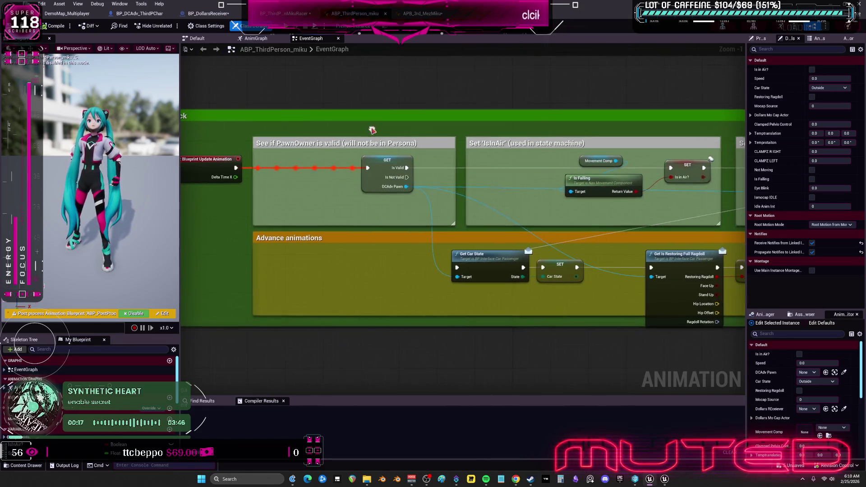
{"action": "left_click_drag", "start_coordinate": [406, 185], "coordinate": [439, 94]}
{"action": "key", "text": "Escape"}
{"action": "mouse_move", "coordinate": [399, 129]}
{"action": "left_mouse_down"}
{"action": "mouse_move", "coordinate": [422, 204]}
{"action": "mouse_move", "coordinate": [386, 56]}
{"action": "left_mouse_up"}
{"action": "left_click_drag", "start_coordinate": [474, 215], "coordinate": [473, 148]}
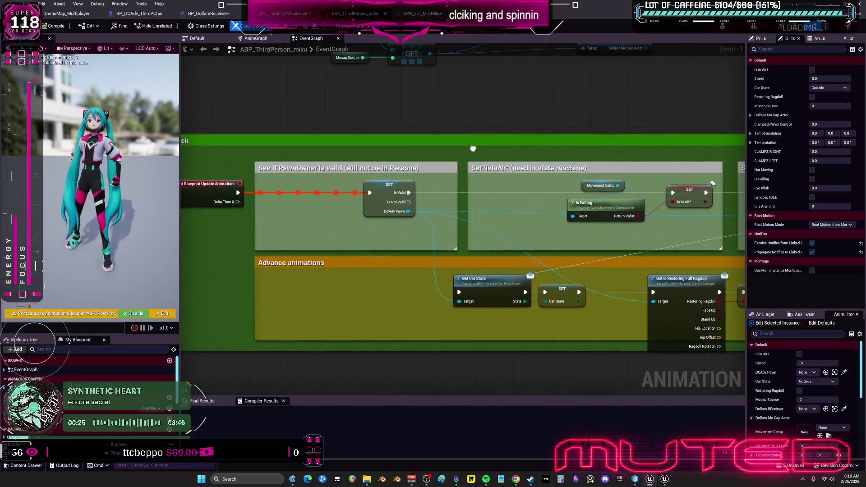
{"action": "left_click_drag", "start_coordinate": [534, 191], "coordinate": [124, 170]}
{"action": "scroll", "coordinate": [436, 195], "scroll_direction": "down", "scroll_amount": 2}
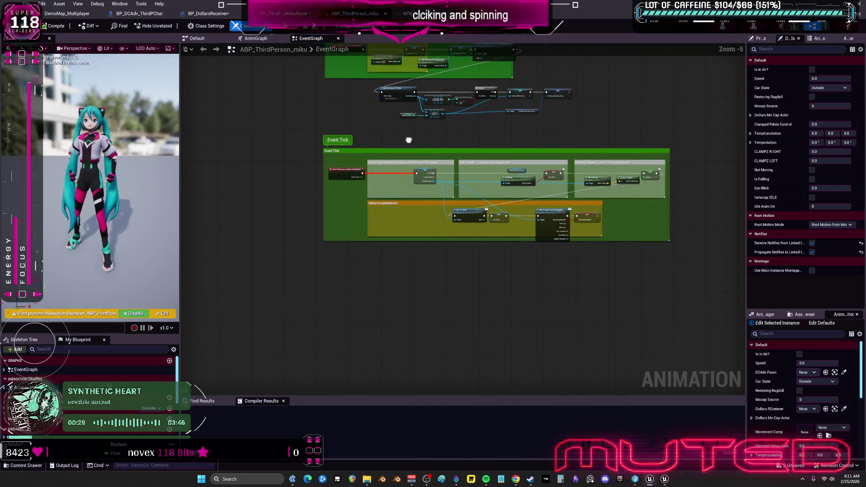
{"action": "scroll", "coordinate": [436, 195], "scroll_direction": "up", "scroll_amount": 3}
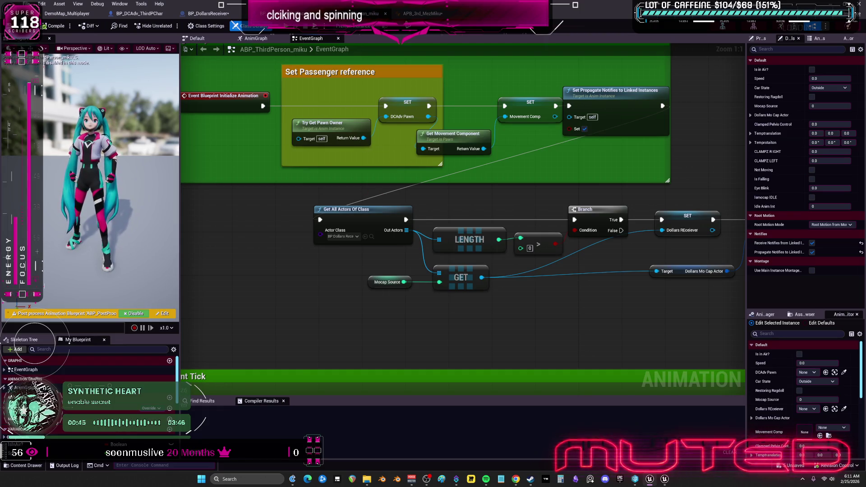
{"action": "left_click", "coordinate": [423, 15]}
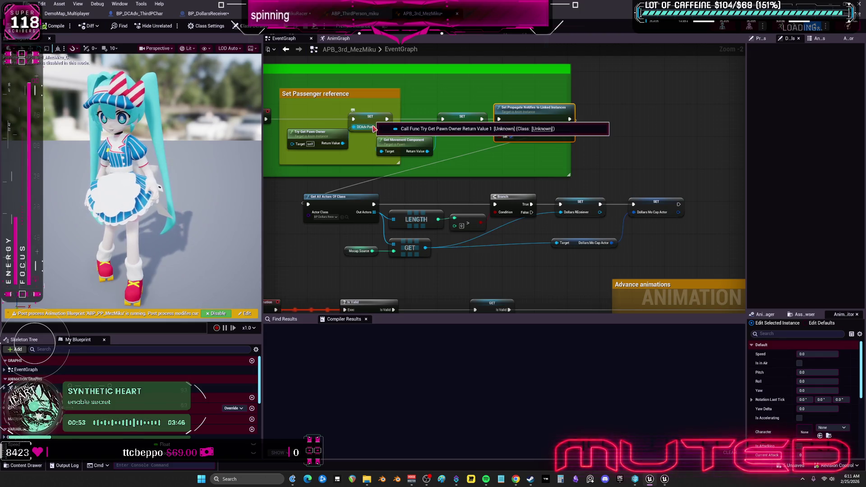
Step: Search for GET ST_DollarsMocap off DCAdv Pawn, adding no node
{"action": "left_click_drag", "start_coordinate": [374, 129], "coordinate": [421, 100]}
{"action": "type", "text": "GET ST_DollarsMocap"}
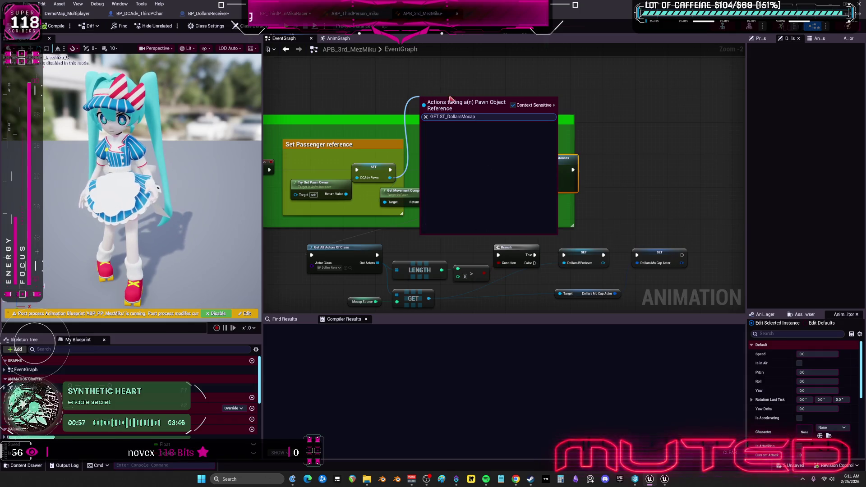
{"action": "left_click", "coordinate": [515, 106]}
{"action": "key", "text": "ctrl+a"}
{"action": "type", "text": "G"}
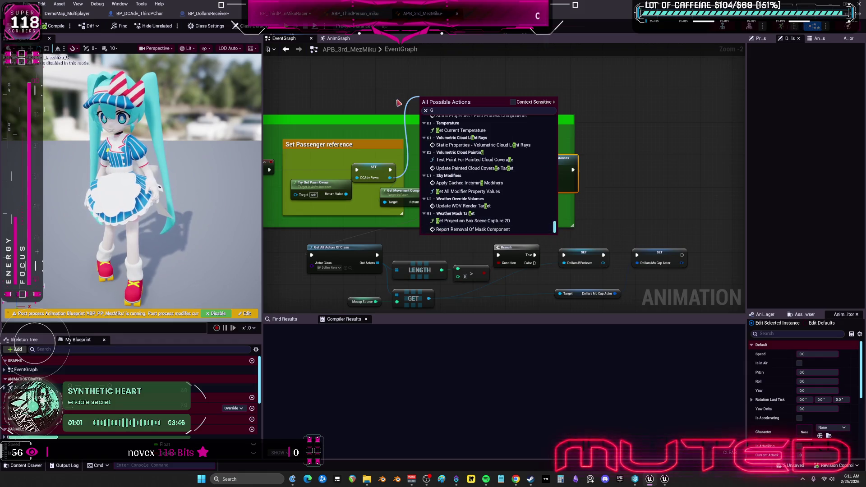
{"action": "key", "text": "Return"}
{"action": "mouse_move", "coordinate": [396, 101]}
{"action": "left_mouse_down"}
{"action": "mouse_move", "coordinate": [400, 134]}
{"action": "mouse_move", "coordinate": [458, 124]}
{"action": "left_mouse_up"}
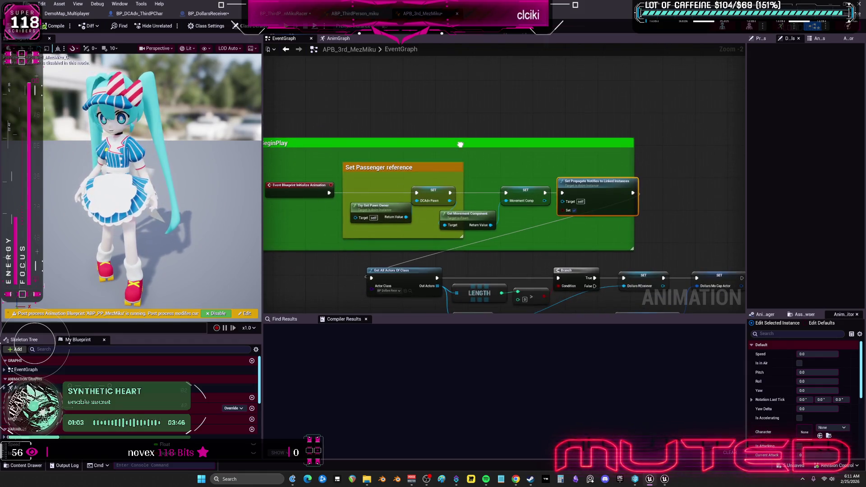
Step: Cast DCAdv Pawn to BP_DCAdv_ThirdPChar and promote the cast result to a variable
{"action": "left_click_drag", "start_coordinate": [450, 201], "coordinate": [464, 124]}
{"action": "type", "text": "CAST TO ADV"}
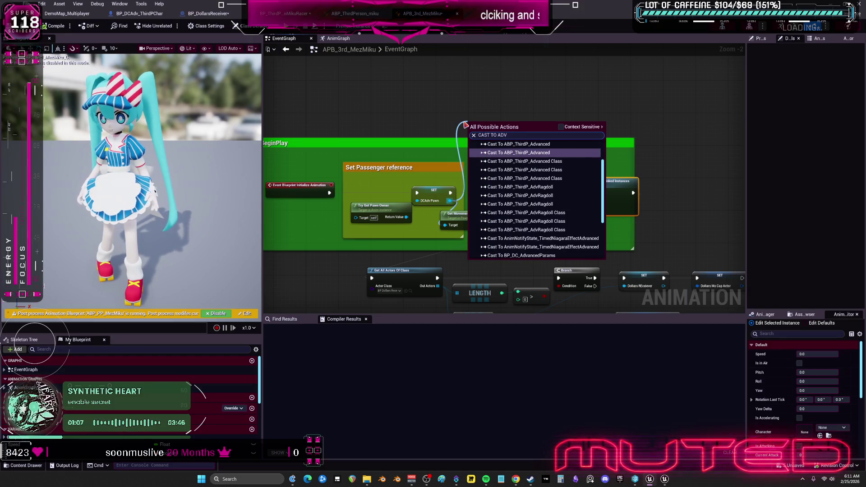
{"action": "scroll", "coordinate": [583, 165], "scroll_direction": "up", "scroll_amount": 1}
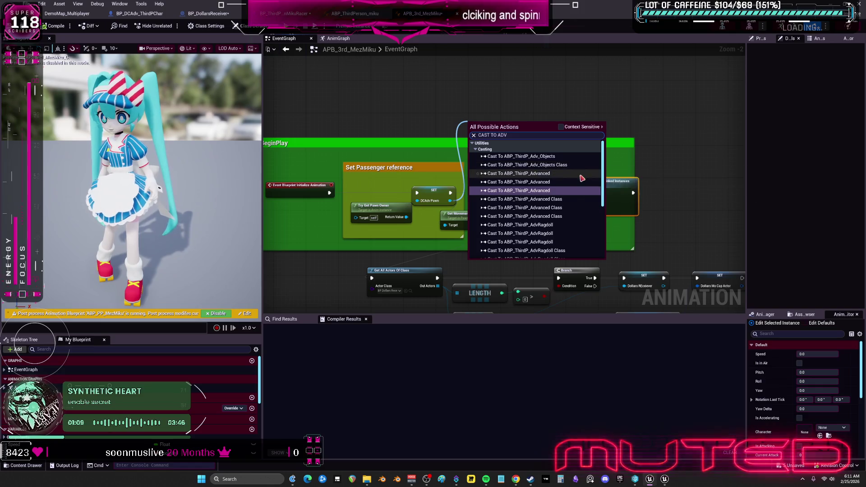
{"action": "scroll", "coordinate": [578, 187], "scroll_direction": "down", "scroll_amount": 5}
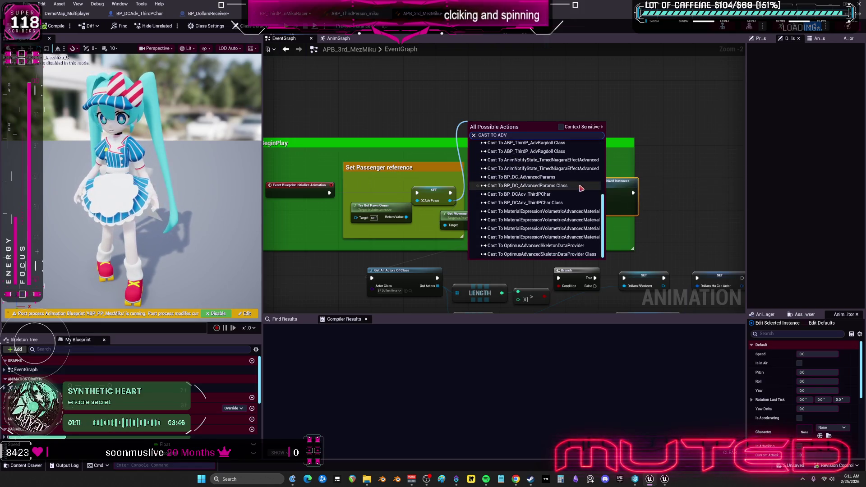
{"action": "left_click", "coordinate": [571, 195]}
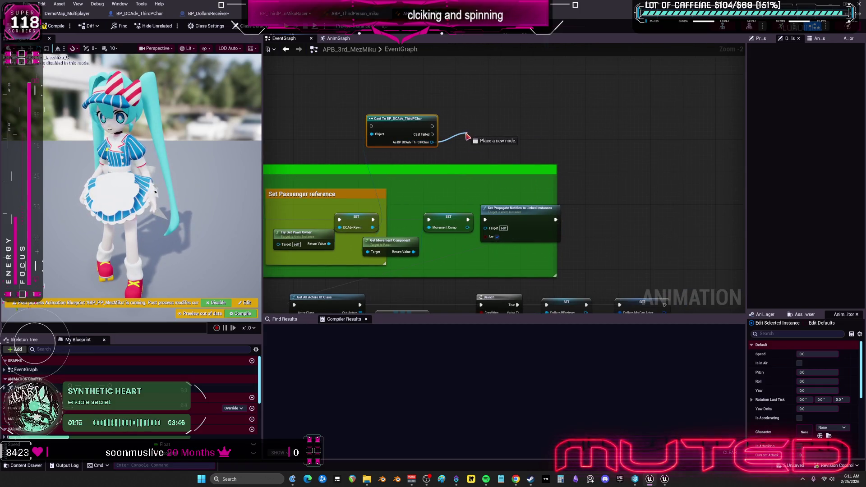
{"action": "right_click", "coordinate": [431, 143]}
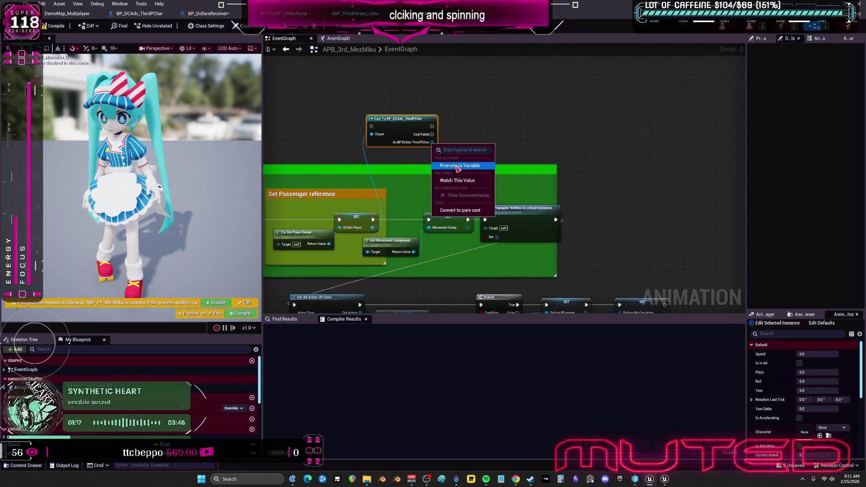
{"action": "left_click", "coordinate": [456, 166]}
Step: Look for GET ST_DollarsMocap on the promoted variable, then cancel
{"action": "mouse_move", "coordinate": [521, 131]}
{"action": "left_mouse_down"}
{"action": "mouse_move", "coordinate": [610, 141]}
{"action": "mouse_move", "coordinate": [601, 135]}
{"action": "left_mouse_up"}
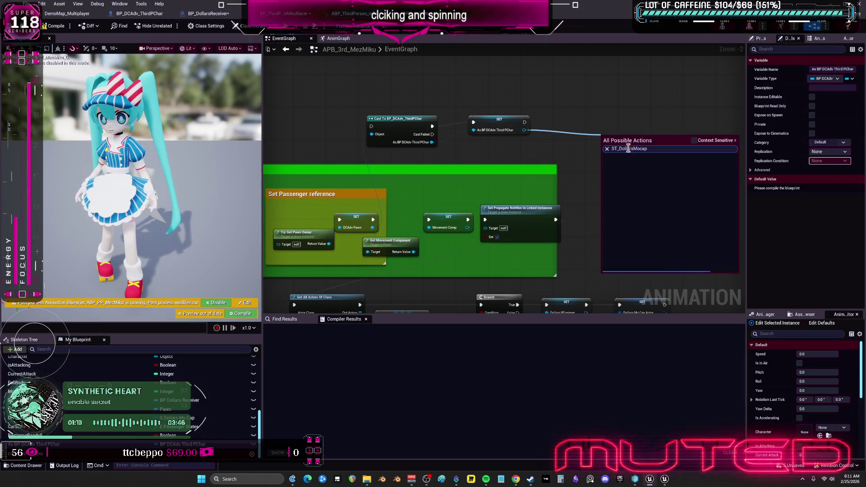
{"action": "left_click", "coordinate": [618, 116]}
{"action": "left_click_drag", "start_coordinate": [525, 130], "coordinate": [585, 141]}
{"action": "type", "text": "GET ST_DollarsMocap"}
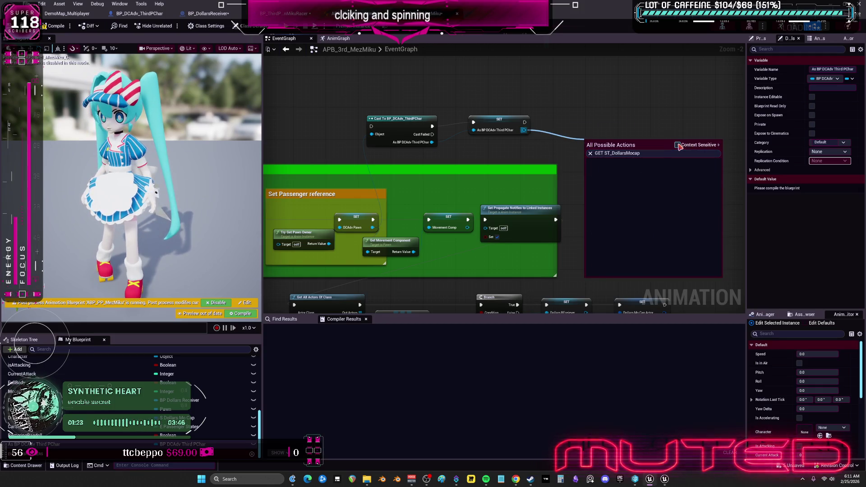
{"action": "key", "text": "ctrl+a"}
{"action": "key", "text": "BackSpace"}
{"action": "key", "text": "Escape"}
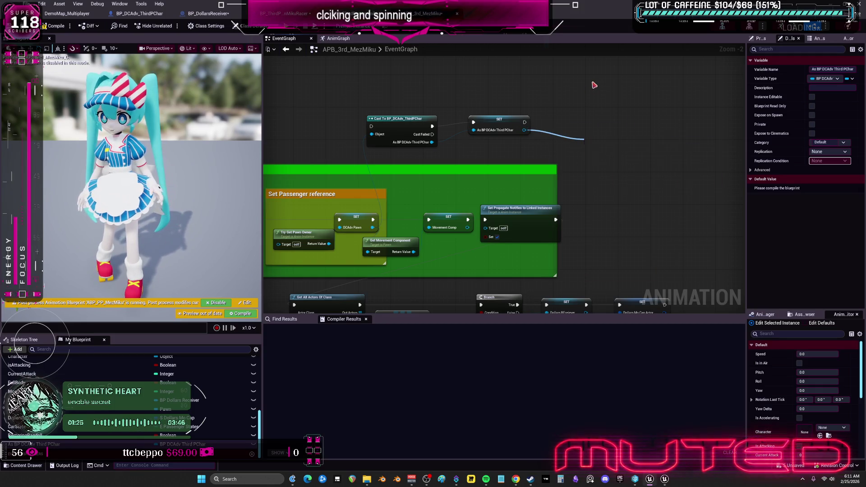
Step: Turn off Instance Editable on ST_DollarsMocap and recompile APB_3rd_MezMiku with F7
{"action": "left_click", "coordinate": [145, 17]}
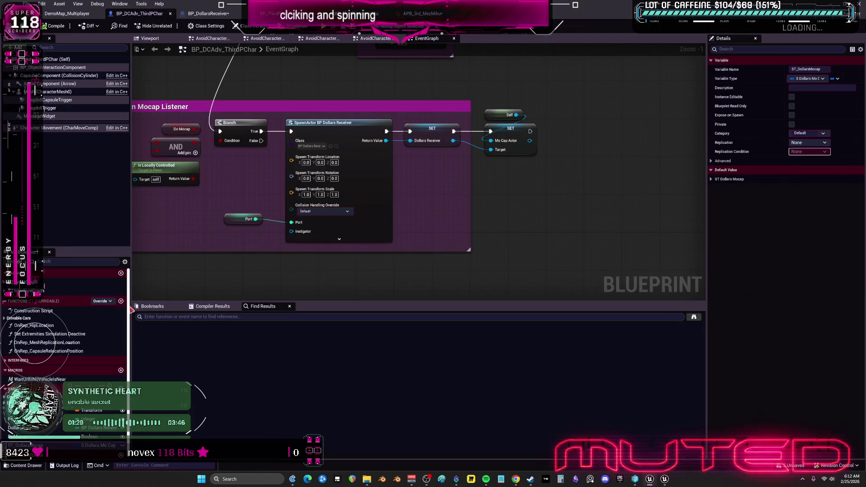
{"action": "left_click", "coordinate": [122, 446]}
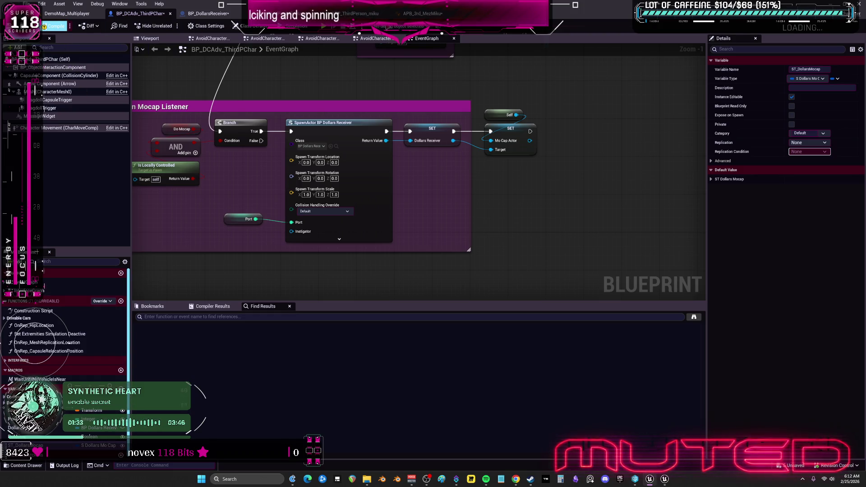
{"action": "left_click", "coordinate": [420, 14]}
{"action": "left_click_drag", "start_coordinate": [524, 130], "coordinate": [605, 130]}
{"action": "left_click", "coordinate": [411, 104]}
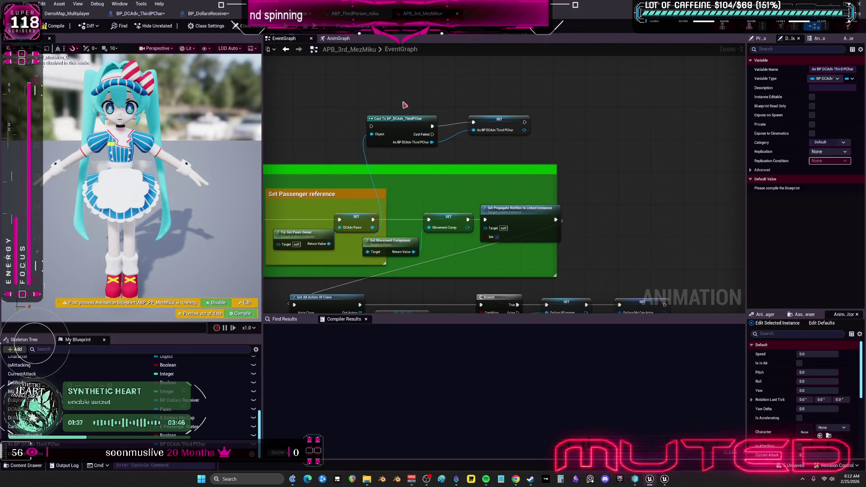
{"action": "key", "text": "F7"}
Step: Recheck the promoted variable's actions, then cycle through the open blueprints to ABP_ThirdPerson_miku
{"action": "left_click_drag", "start_coordinate": [524, 130], "coordinate": [588, 138]}
{"action": "left_click", "coordinate": [550, 104]}
{"action": "left_click", "coordinate": [205, 15]}
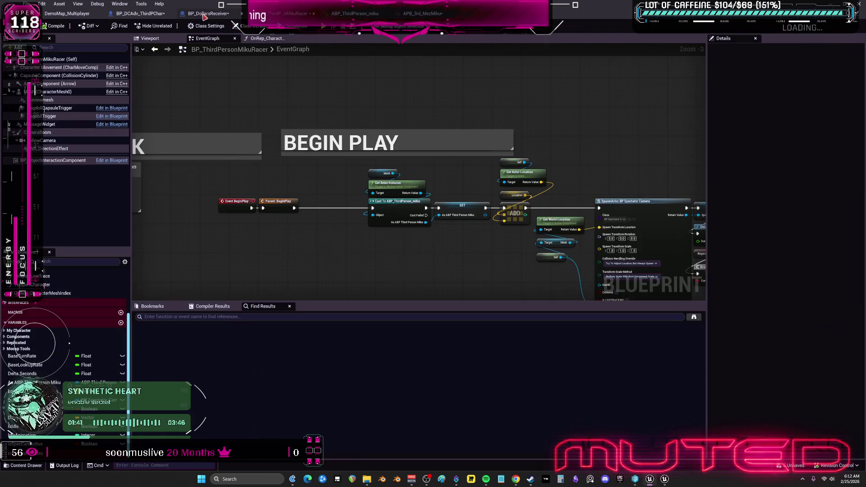
{"action": "left_click", "coordinate": [202, 15]}
{"action": "left_click", "coordinate": [140, 14]}
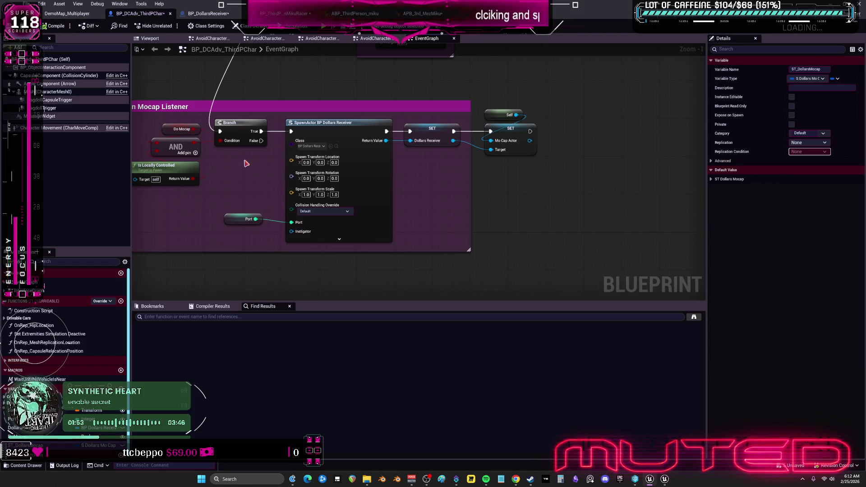
{"action": "left_click", "coordinate": [354, 14]}
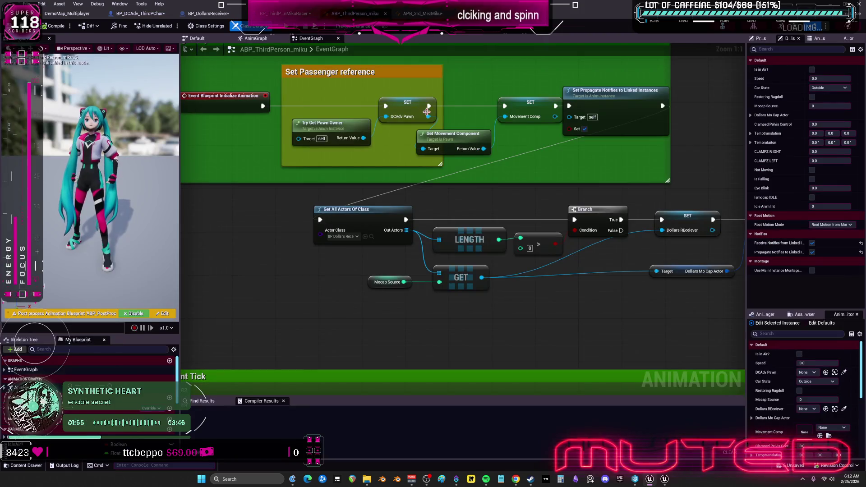
Step: Add a Get Owner node and cast its result to BP_DCAdv_ThirdPChar
{"action": "mouse_move", "coordinate": [483, 132]}
{"action": "left_mouse_down"}
{"action": "mouse_move", "coordinate": [393, 243]}
{"action": "mouse_move", "coordinate": [504, 258]}
{"action": "left_mouse_up"}
{"action": "right_click", "coordinate": [397, 112]}
{"action": "type", "text": "GET OWNER"}
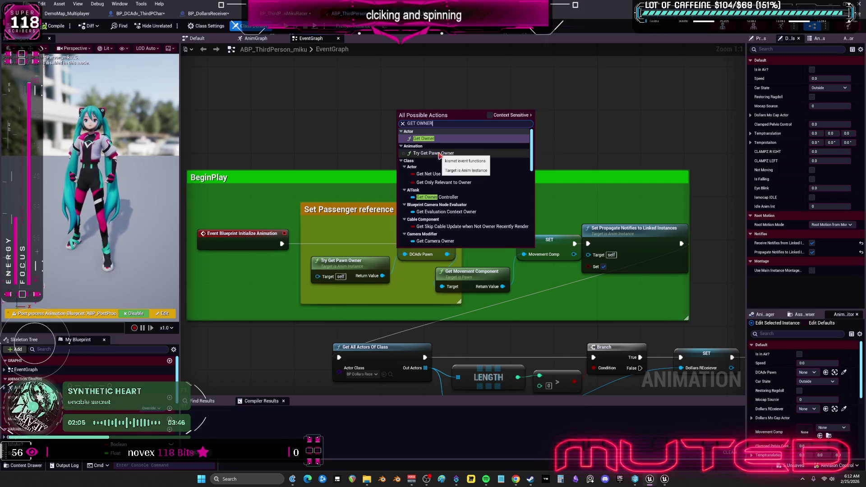
{"action": "left_click", "coordinate": [433, 139]}
{"action": "left_click_drag", "start_coordinate": [407, 179], "coordinate": [440, 157]}
{"action": "type", "text": "CAST TO ADV"}
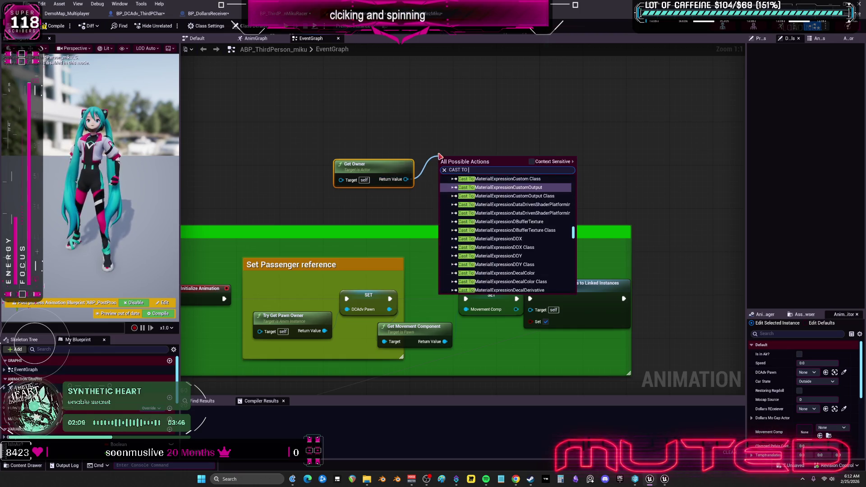
{"action": "key", "text": "BackSpace"}
{"action": "key", "text": "BackSpace"}
{"action": "key", "text": "BackSpace"}
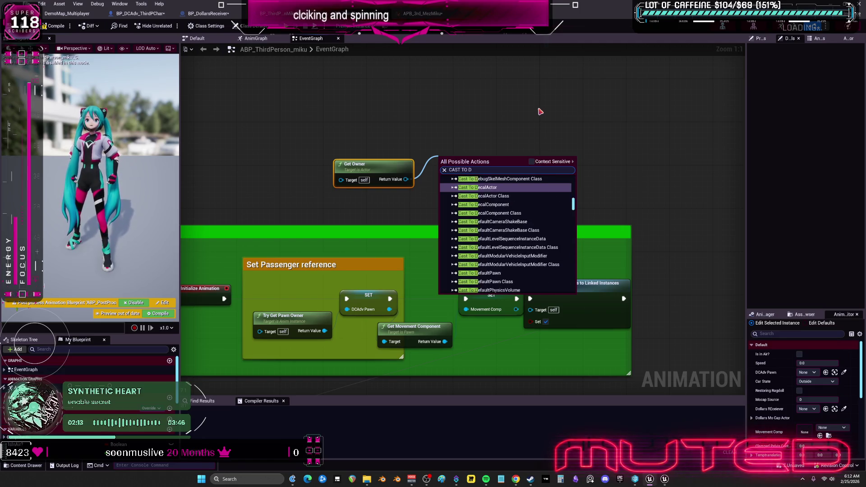
{"action": "type", "text": "DCAD"}
{"action": "key", "text": "Return"}
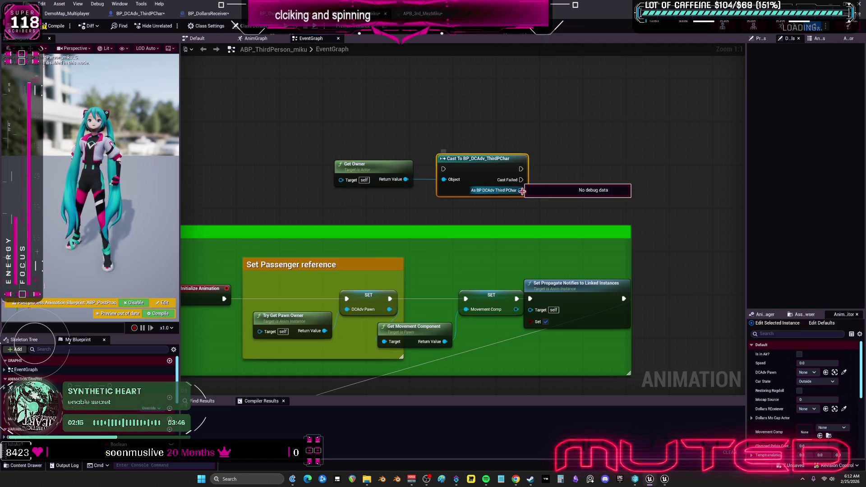
Step: Search for ST_DollarsMocap on the cast result, closing the list without adding a node
{"action": "left_click_drag", "start_coordinate": [521, 190], "coordinate": [576, 171]}
{"action": "type", "text": "ST_DollarsMocap"}
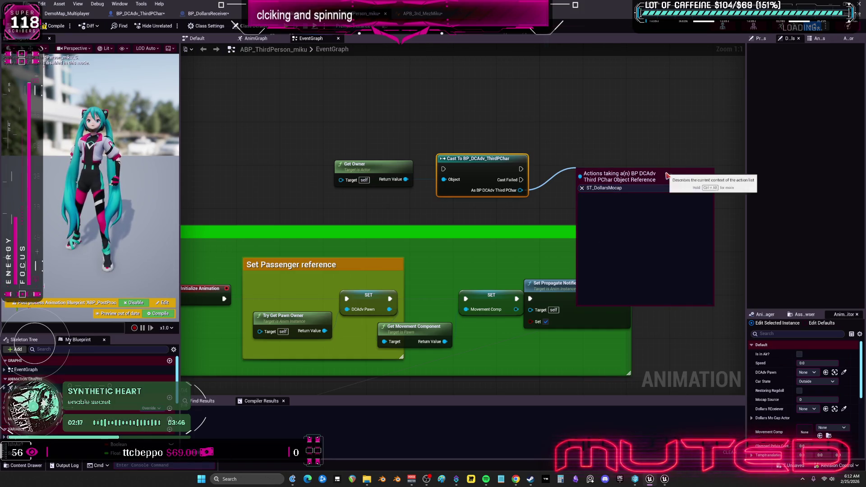
{"action": "left_click", "coordinate": [652, 136]}
{"action": "left_click_drag", "start_coordinate": [652, 136], "coordinate": [596, 148]}
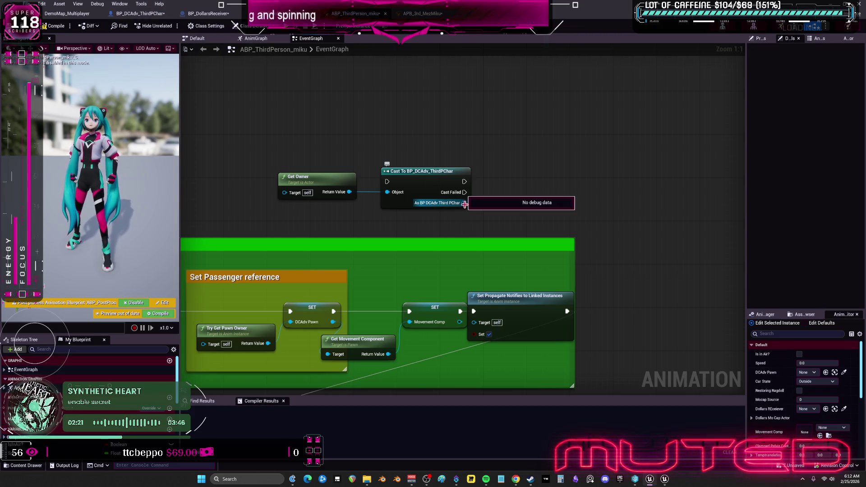
{"action": "left_click_drag", "start_coordinate": [465, 204], "coordinate": [504, 206]}
{"action": "type", "text": "FETGET ST_DollarsMocap"}
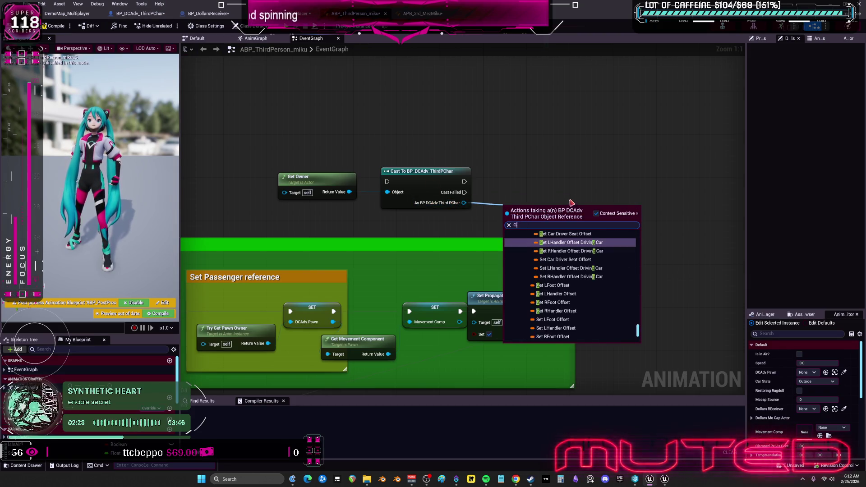
{"action": "key", "text": "Escape"}
{"action": "left_click", "coordinate": [158, 14]}
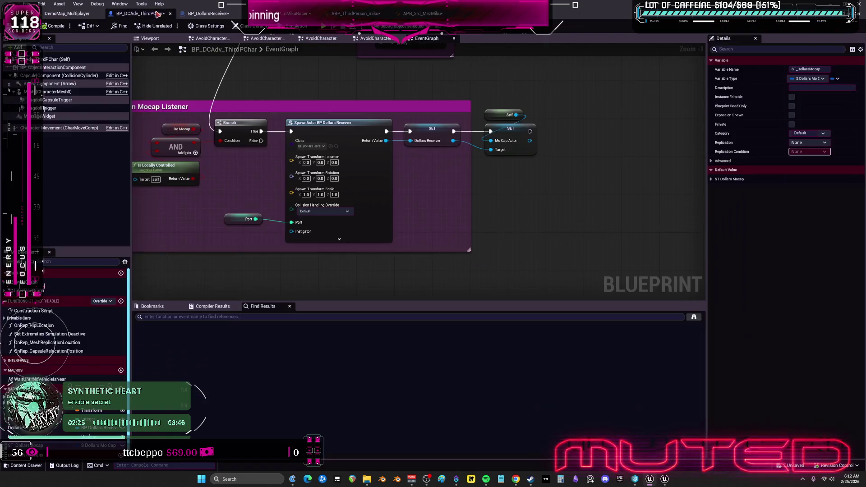
Step: Compile BP_DCAdv_ThirdPChar and select its asset in the level editor
{"action": "left_click", "coordinate": [53, 27]}
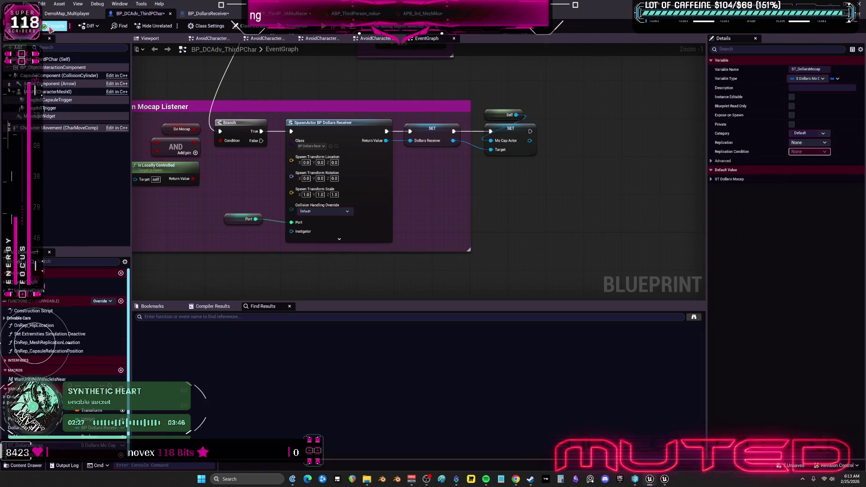
{"action": "left_click", "coordinate": [67, 14]}
{"action": "left_click", "coordinate": [246, 106]}
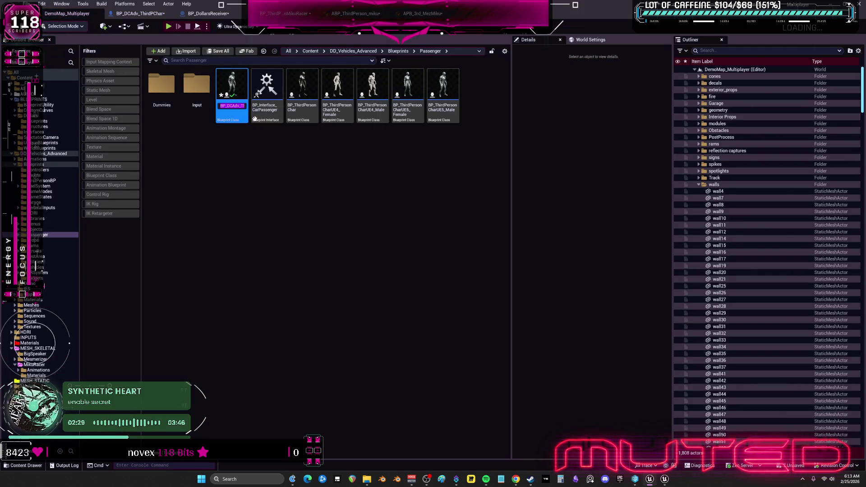
Step: Add a Cast To BP_DCAdv_ThirdPChar node in APB_3rd_MezMiku's event graph
{"action": "left_click", "coordinate": [423, 15]}
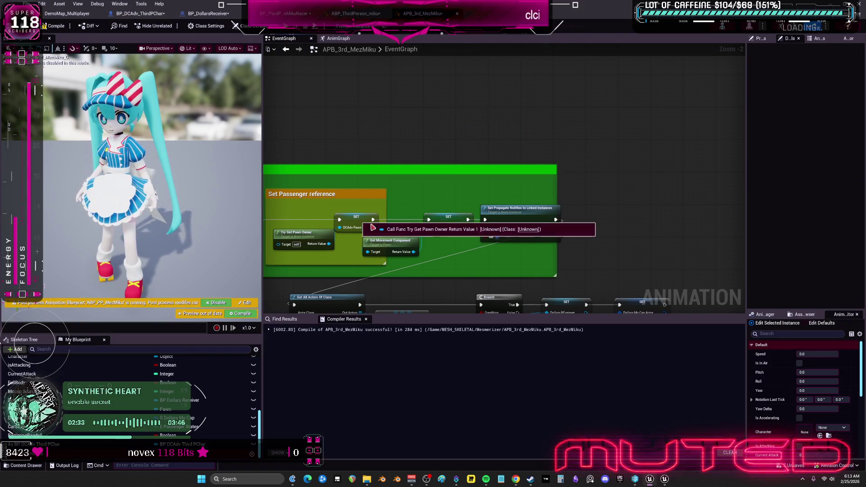
{"action": "left_click_drag", "start_coordinate": [363, 242], "coordinate": [410, 234]}
{"action": "right_click", "coordinate": [370, 88]}
{"action": "scroll", "coordinate": [370, 88], "scroll_direction": "down", "scroll_amount": 15}
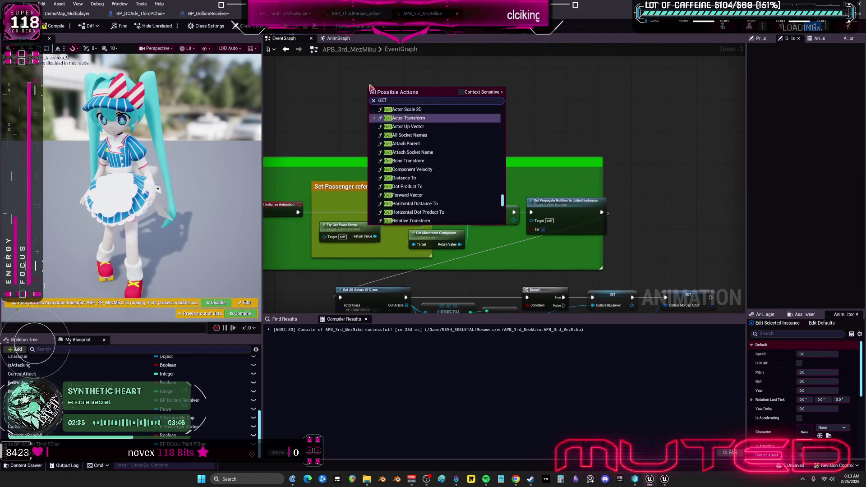
{"action": "type", "text": "cast to bp_dcadv"}
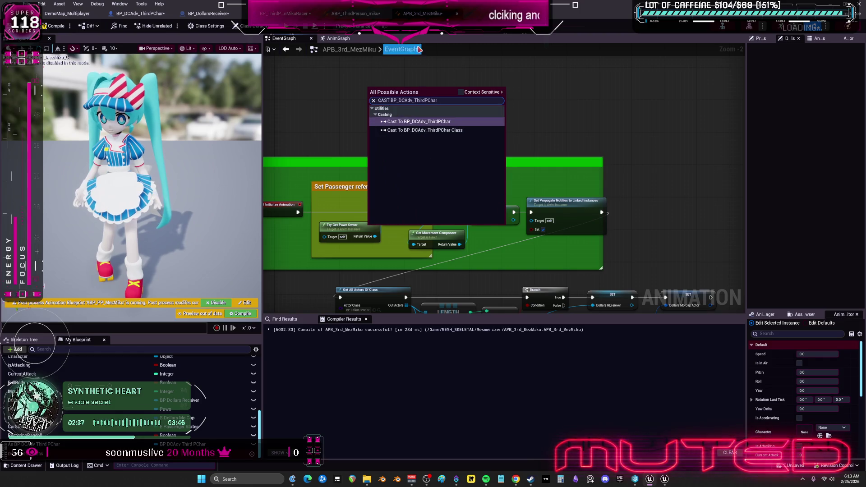
{"action": "left_click", "coordinate": [451, 125]}
{"action": "left_click_drag", "start_coordinate": [488, 104], "coordinate": [451, 152]}
{"action": "left_click_drag", "start_coordinate": [390, 158], "coordinate": [454, 149]}
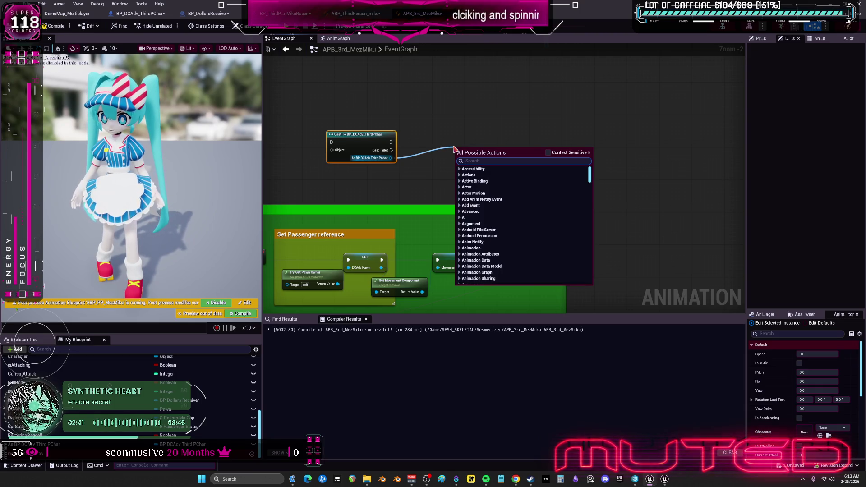
Step: In ABP_ThirdPerson_miku, search all actions for ST_DollarsMocap on the cast result, then dismiss
{"action": "left_click", "coordinate": [131, 13]}
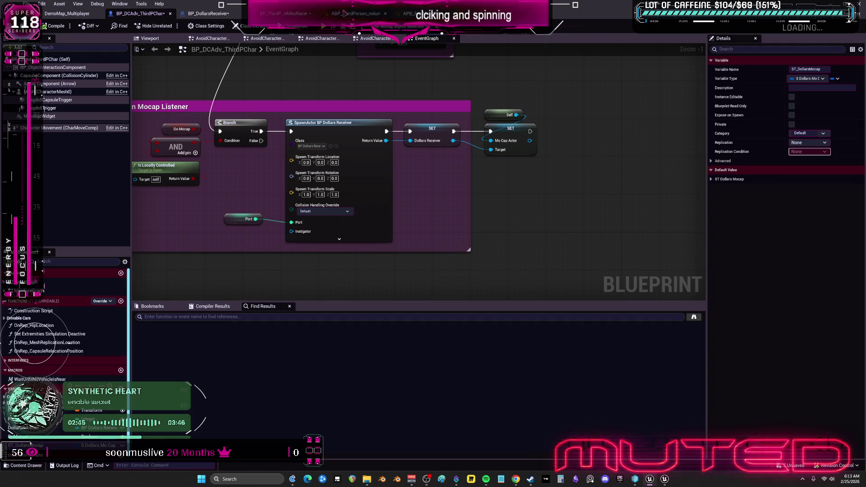
{"action": "left_click", "coordinate": [356, 13]}
{"action": "left_click_drag", "start_coordinate": [464, 202], "coordinate": [505, 181]}
{"action": "type", "text": "ST_DollarsMocap"}
{"action": "left_click", "coordinate": [600, 188]}
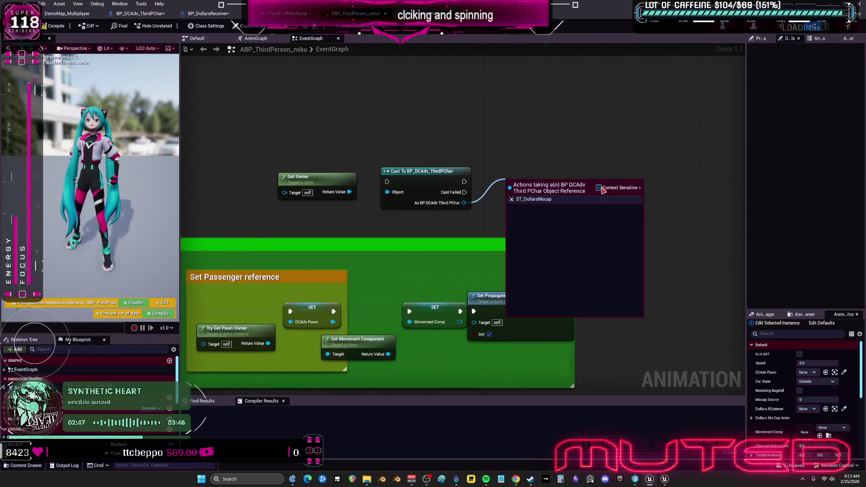
{"action": "left_click", "coordinate": [546, 133]}
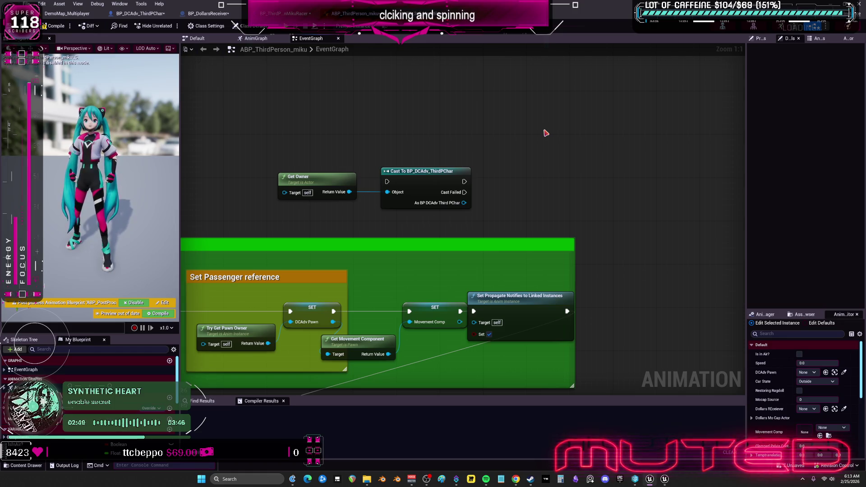